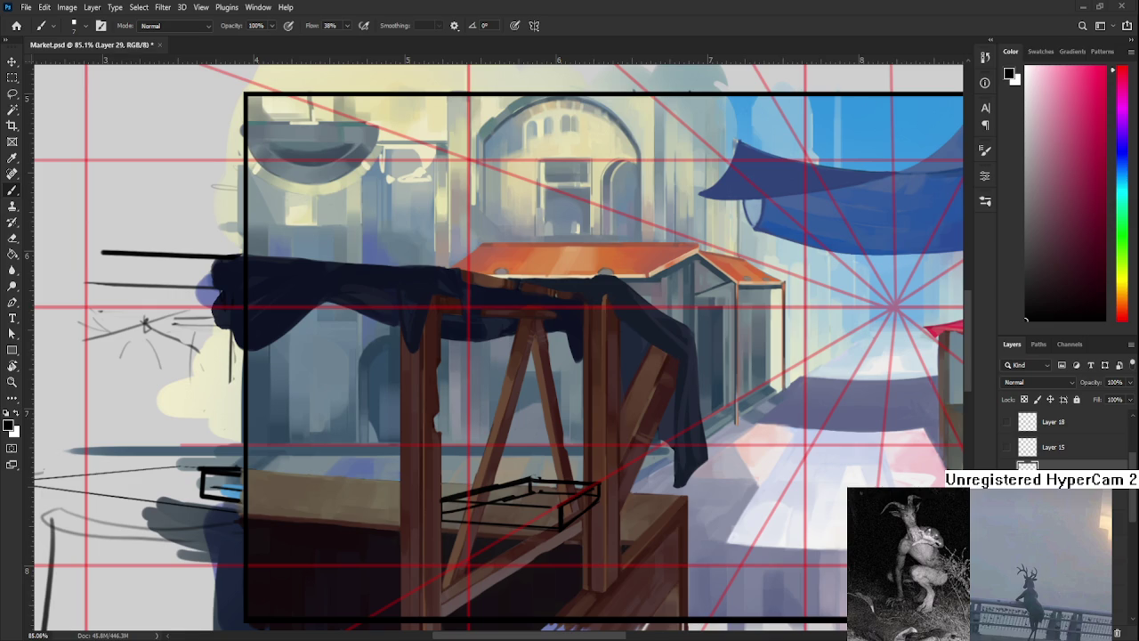
Draw the tray's right side and bottom edge, undoing the misplaced lower-right stroke.
scroll(490, 466, "down", 5)
scroll(516, 499, "up", 2)
scroll(525, 516, "up", 4)
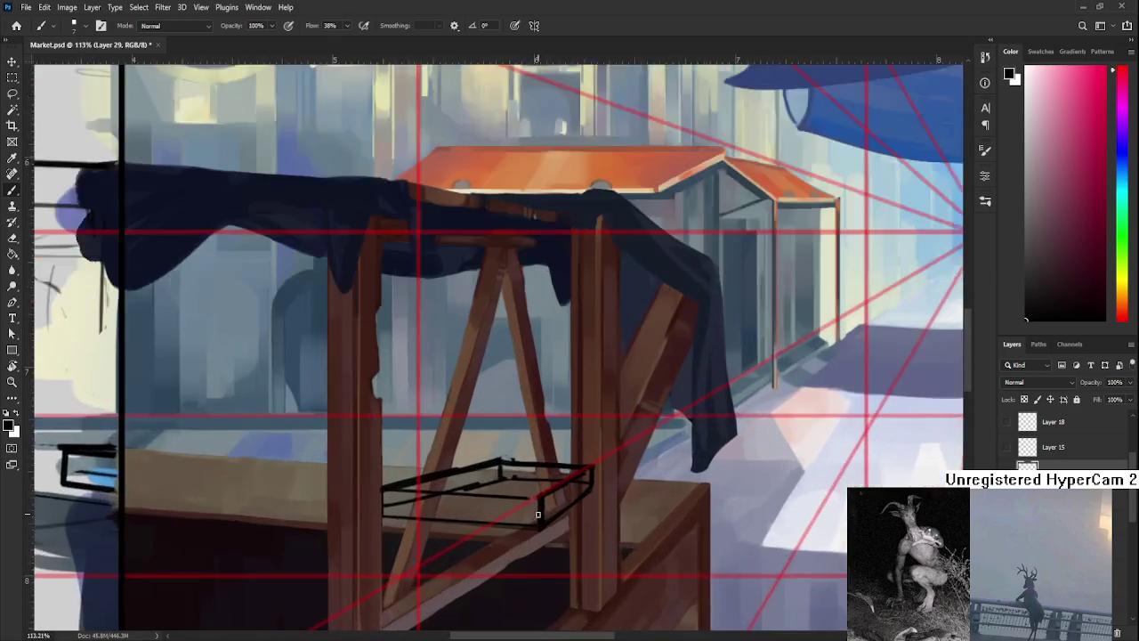
scroll(533, 527, "up", 2)
scroll(508, 503, "right", 2)
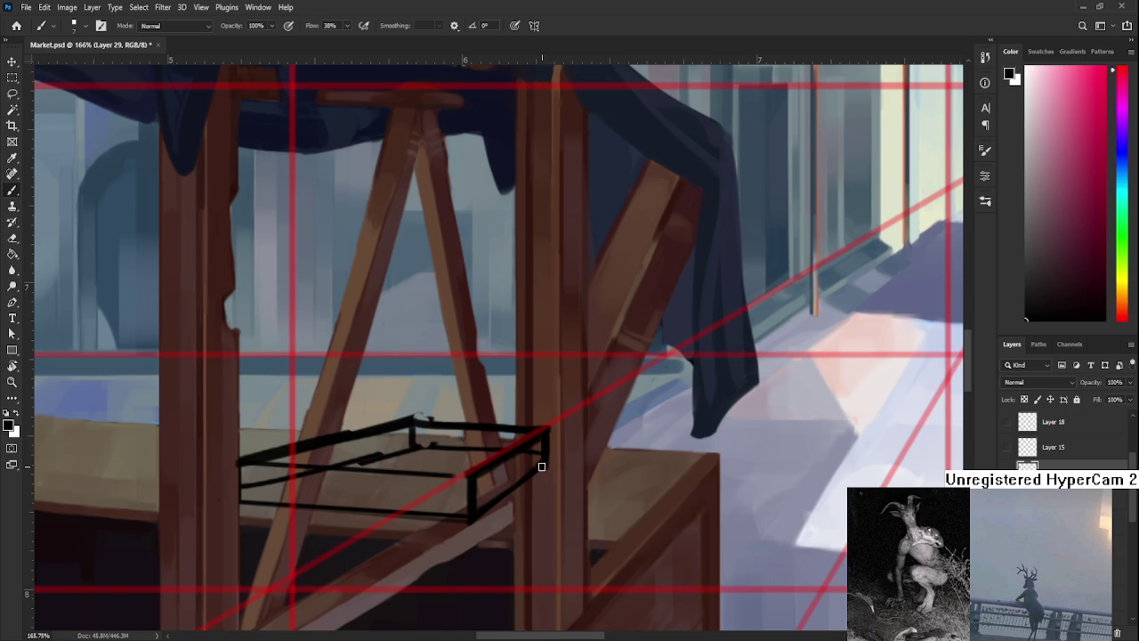
mouse_move(548, 434)
left_mouse_down()
mouse_move(478, 482)
mouse_move(545, 459)
mouse_move(552, 427)
left_mouse_up()
key("ctrl+z")
Trim the tray outline with the Eraser, tilting the view about 22 degrees and back.
key("e")
scroll(544, 509, "left", 3)
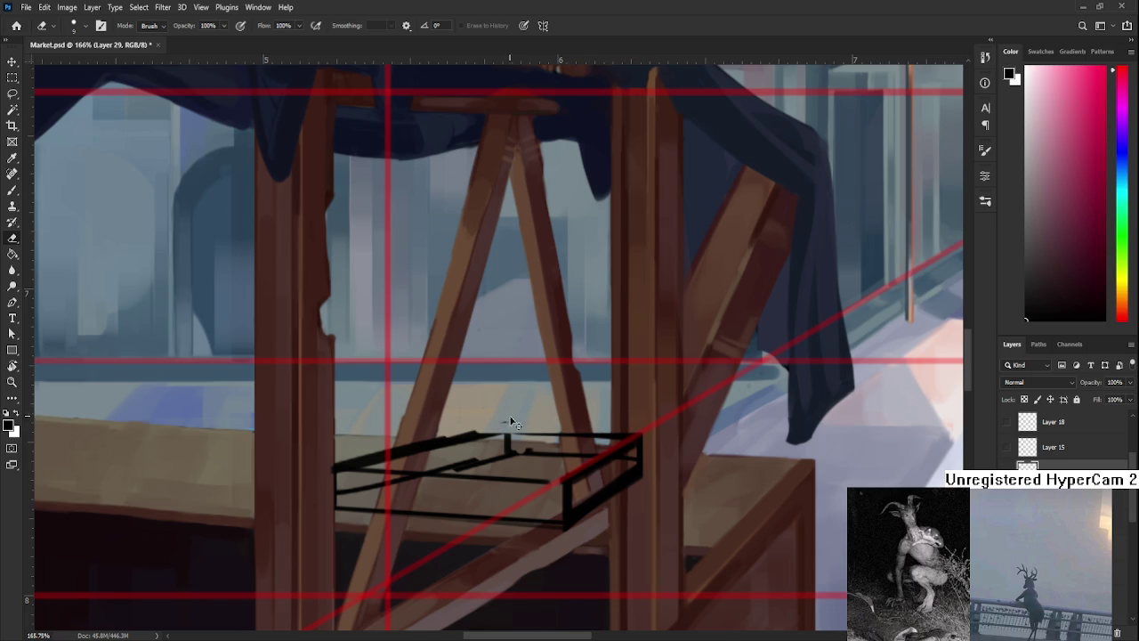
key("r")
left_click_drag(517, 436, 551, 409)
key("e")
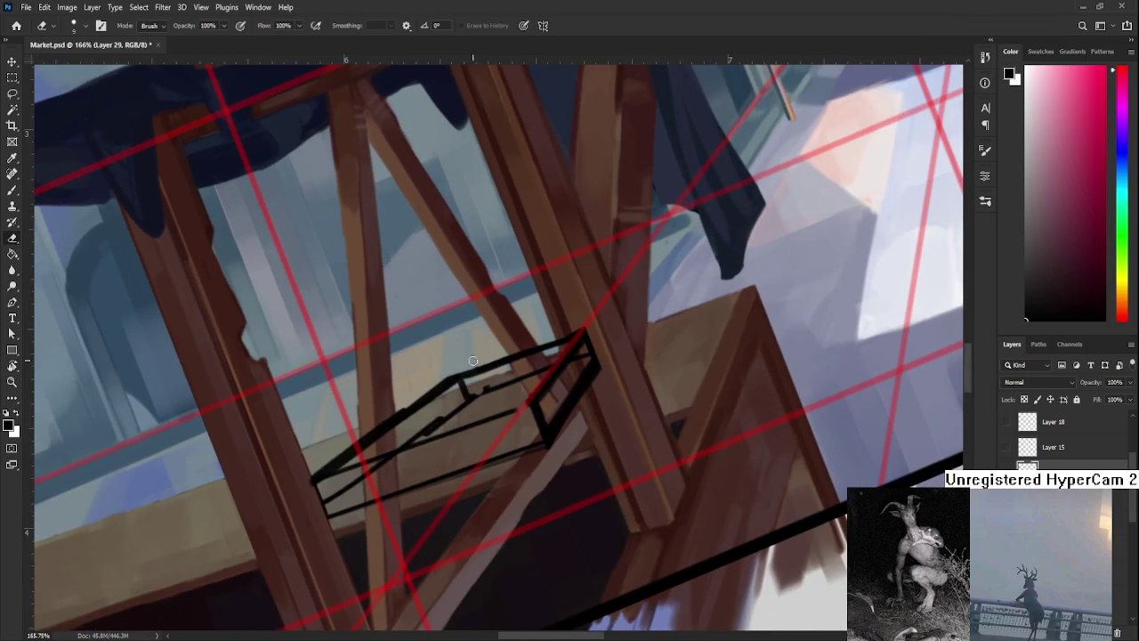
key("r")
left_click_drag(617, 338, 570, 392)
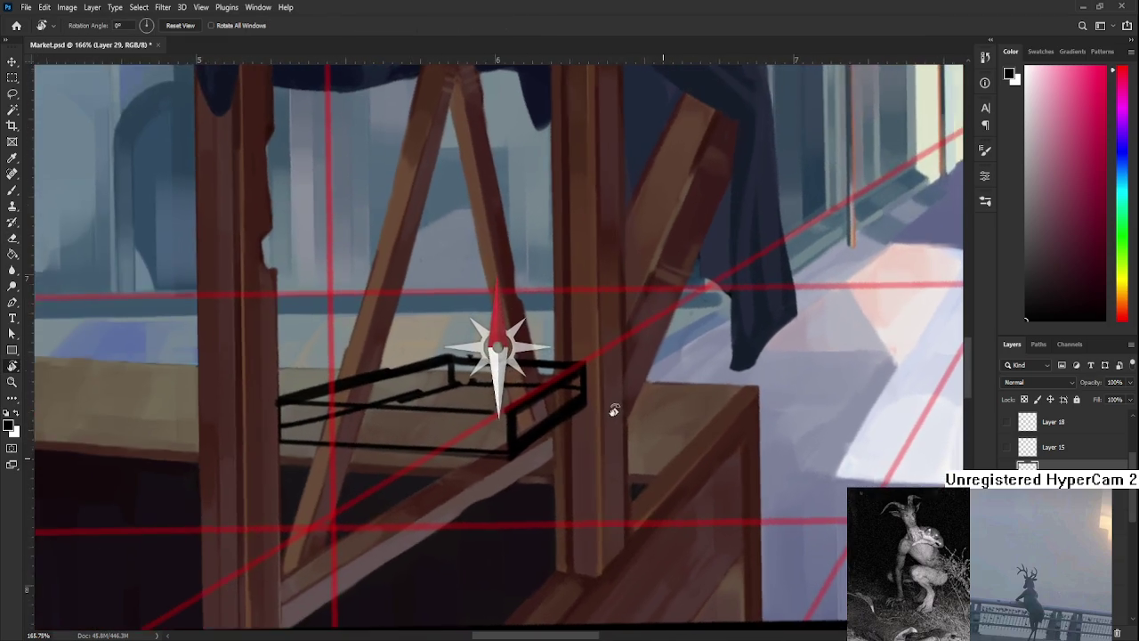
key("e")
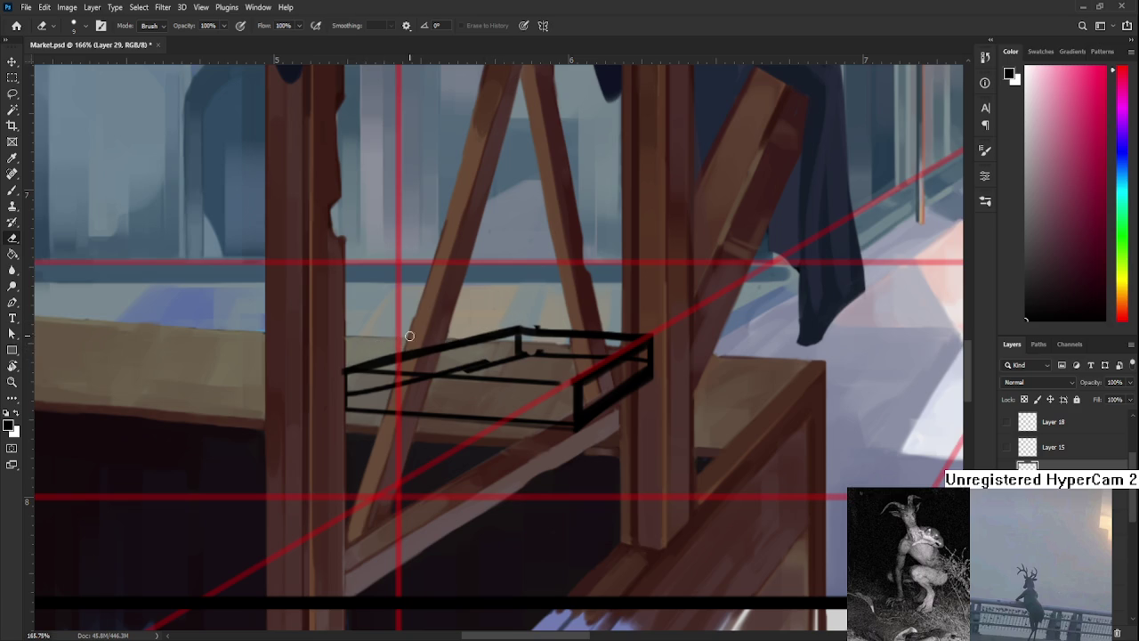
mouse_move(349, 381)
left_mouse_down()
mouse_move(361, 372)
mouse_move(375, 449)
left_mouse_up()
key("b")
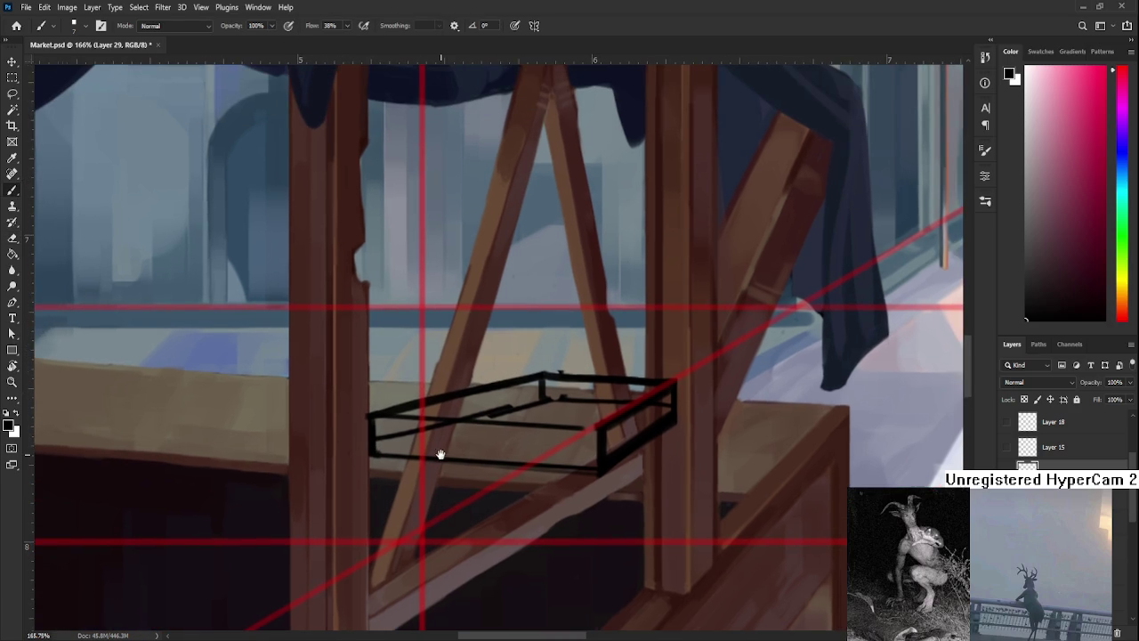
Scale the tray sketch up slightly, to about 103% width, and apply the transform.
scroll(441, 455, "down", 6)
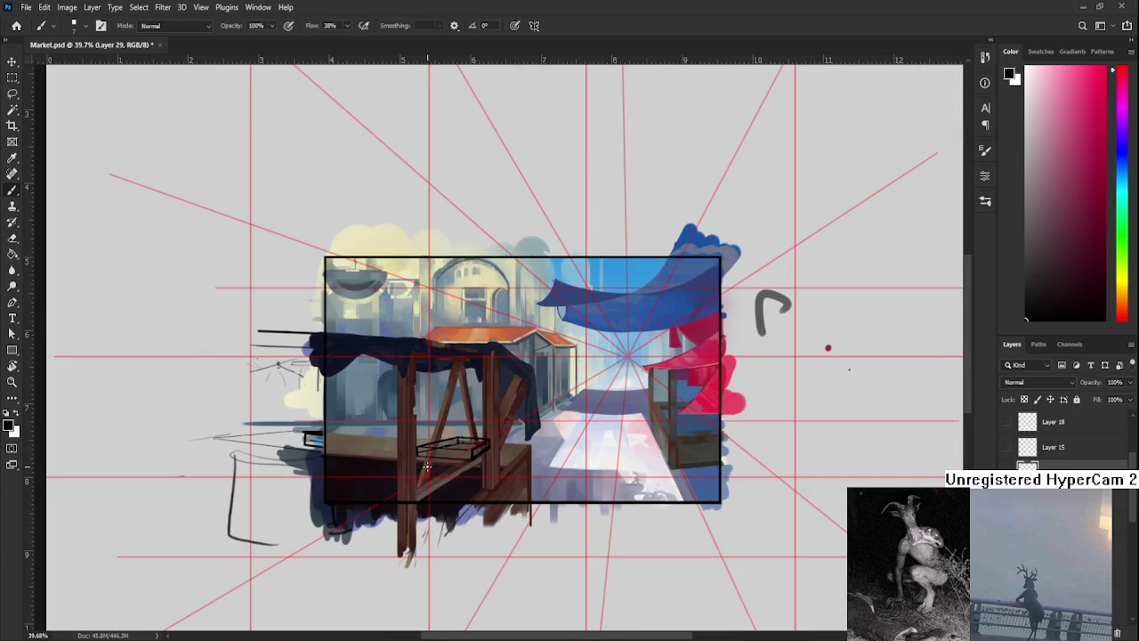
scroll(485, 435, "up", 5)
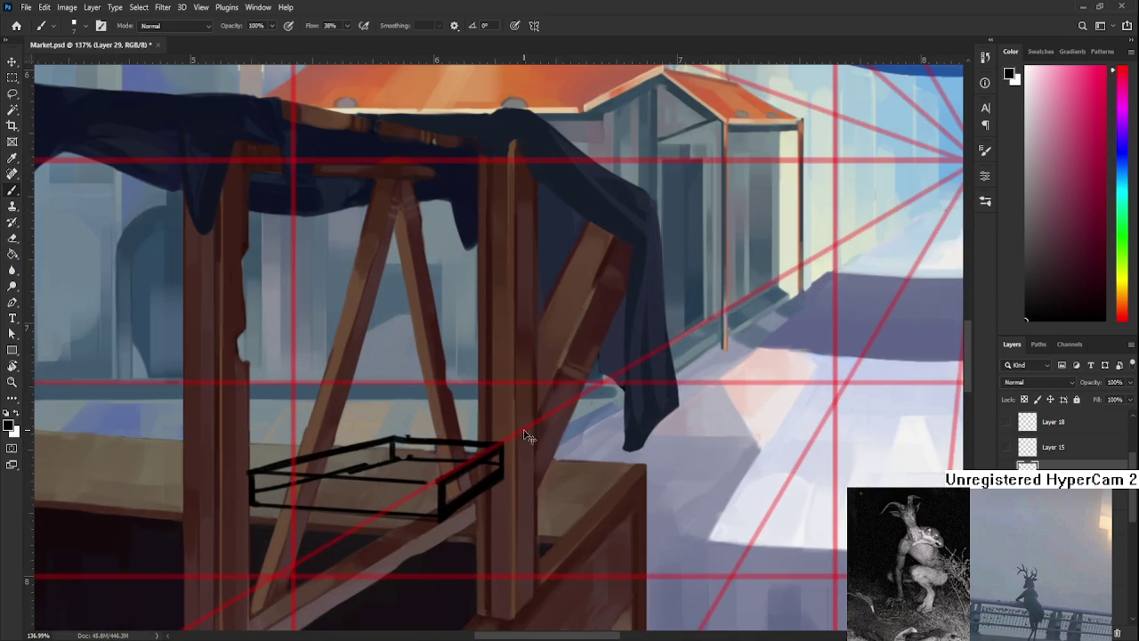
key("ctrl+t")
left_click_drag(506, 436, 510, 433)
left_click_drag(480, 482, 473, 474)
scroll(623, 498, "left", 3)
scroll(674, 517, "down", 2)
scroll(674, 516, "down", 2)
key("Return")
key("b")
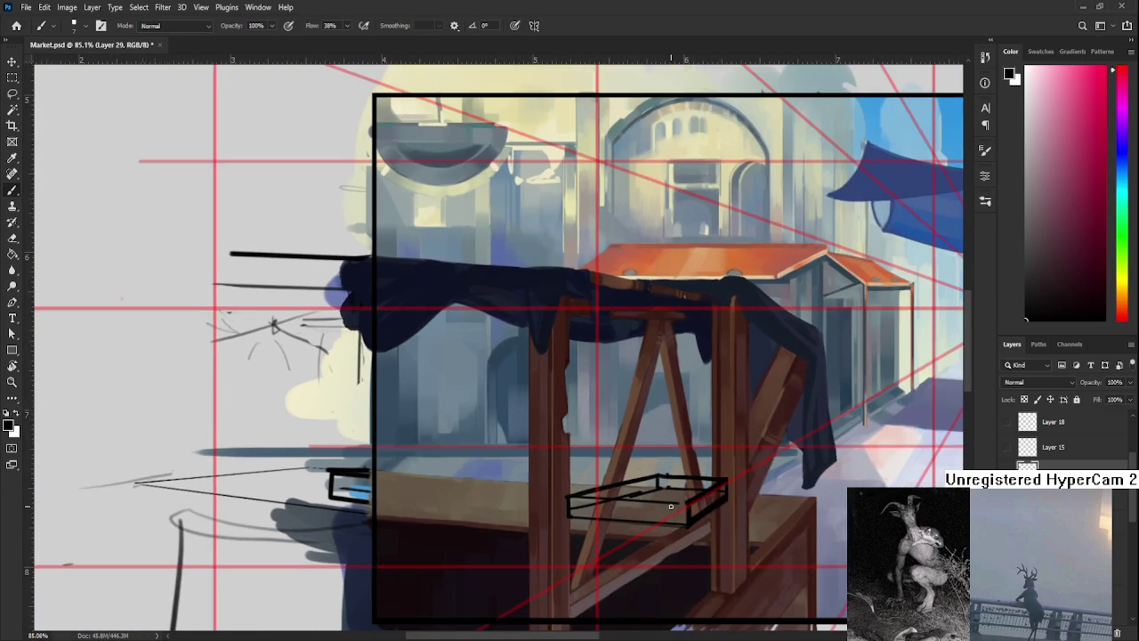
Draw straight black lines along the tray's left, top and top-right edges.
scroll(672, 512, "up", 3)
scroll(668, 509, "right", 2)
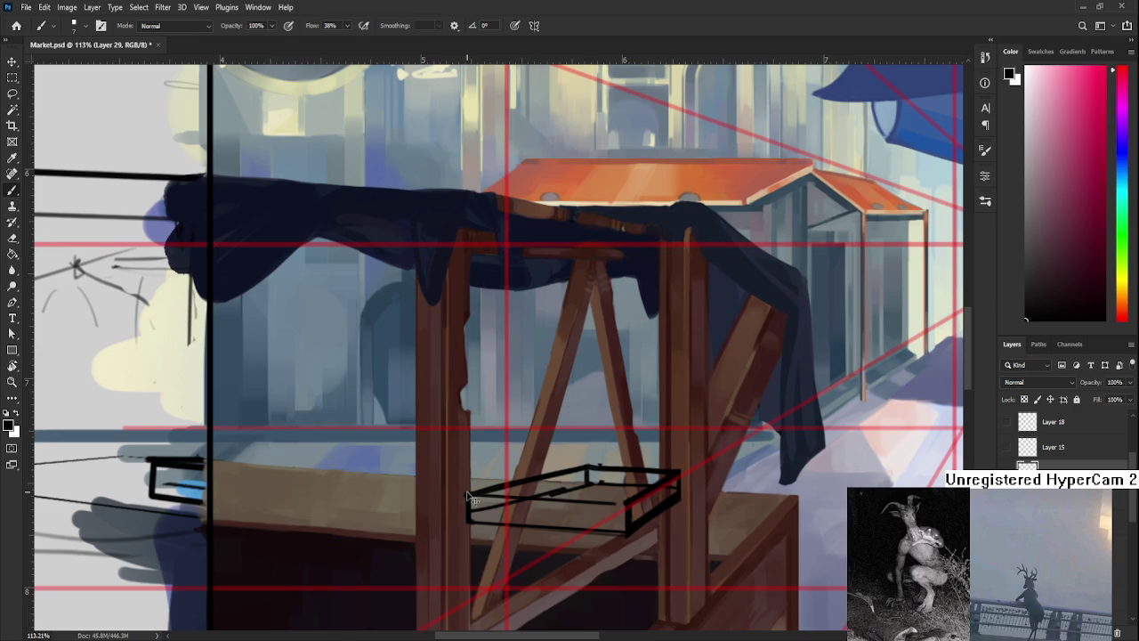
left_click_drag(467, 516, 467, 459)
left_click(623, 465, "shift")
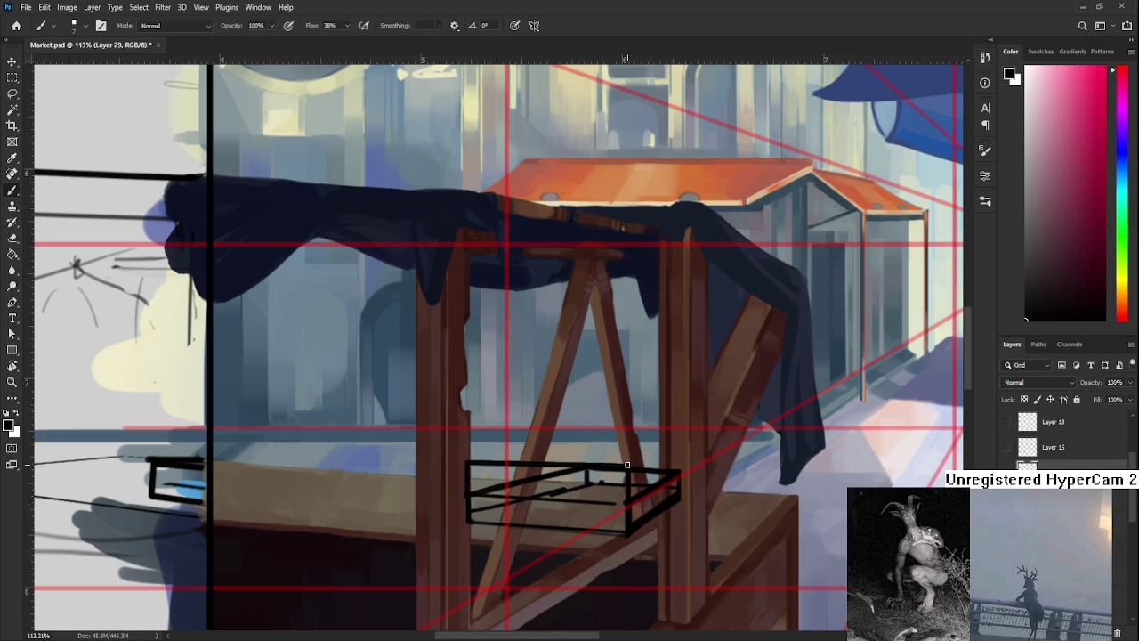
left_click(680, 460, "shift")
Duplicate the tray sketch onto a new layer, Layer 30.
scroll(538, 456, "down", 3)
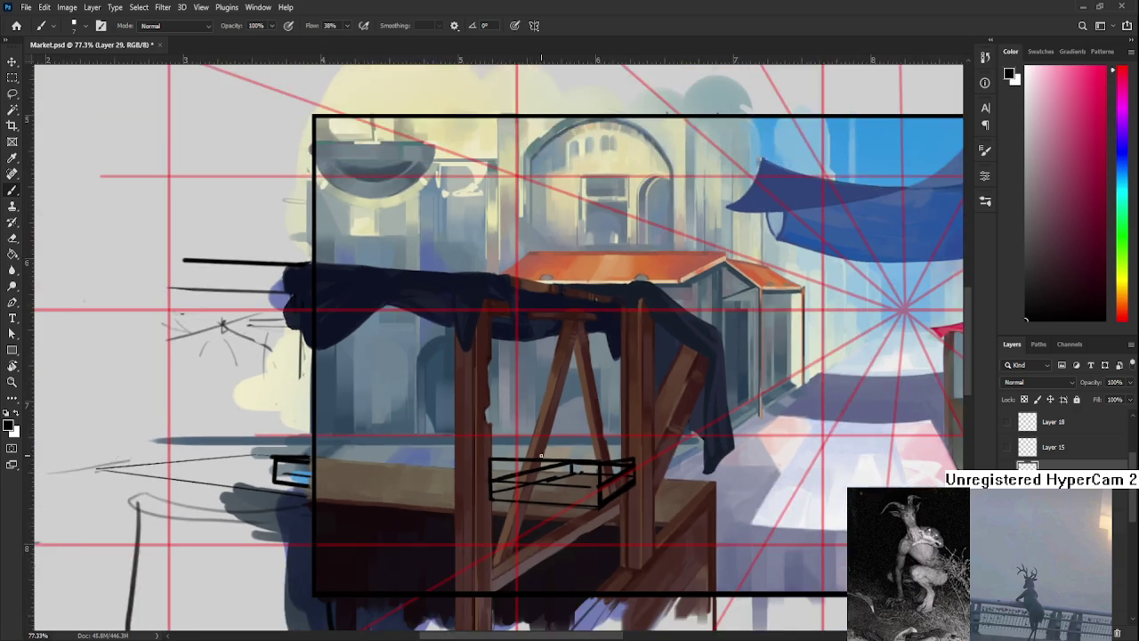
scroll(538, 455, "down", 2)
scroll(529, 524, "up", 4)
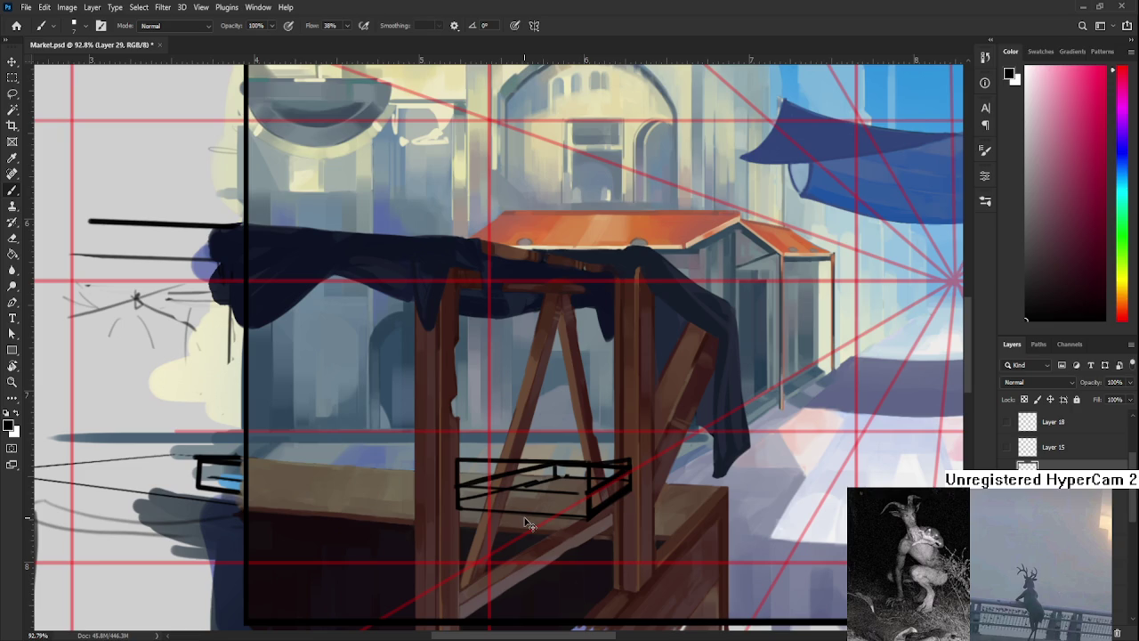
left_click_drag(529, 523, 488, 380)
Move the tray copy onto the lower-left table and flatten it to about 90% height.
key("ctrl+t")
left_click_drag(492, 340, 325, 463)
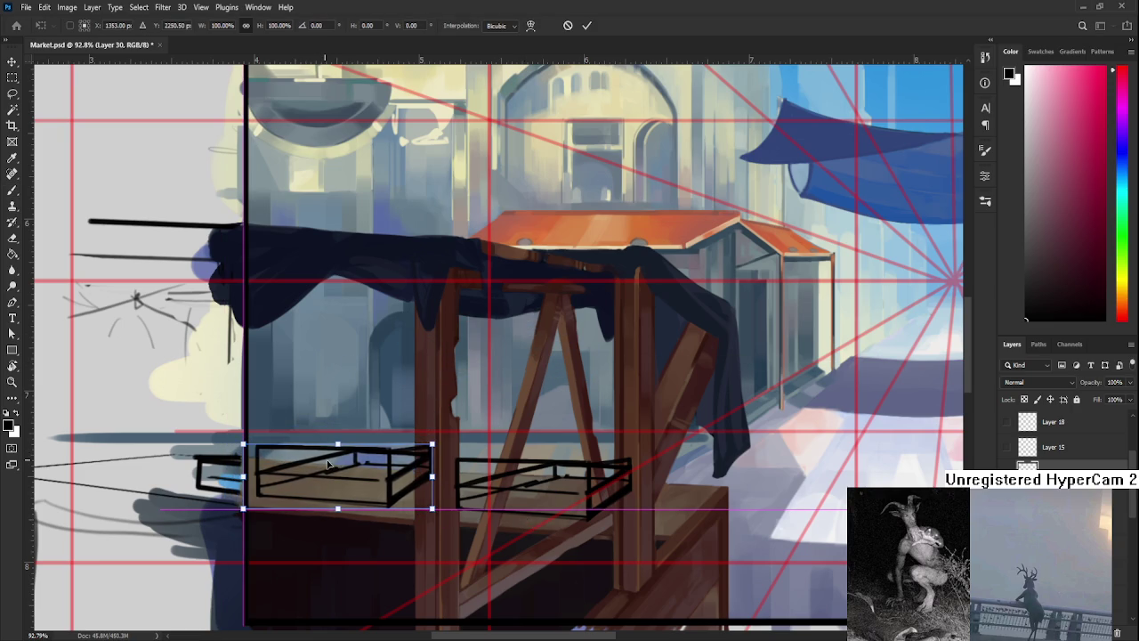
scroll(325, 462, "up", 2)
scroll(326, 463, "up", 2)
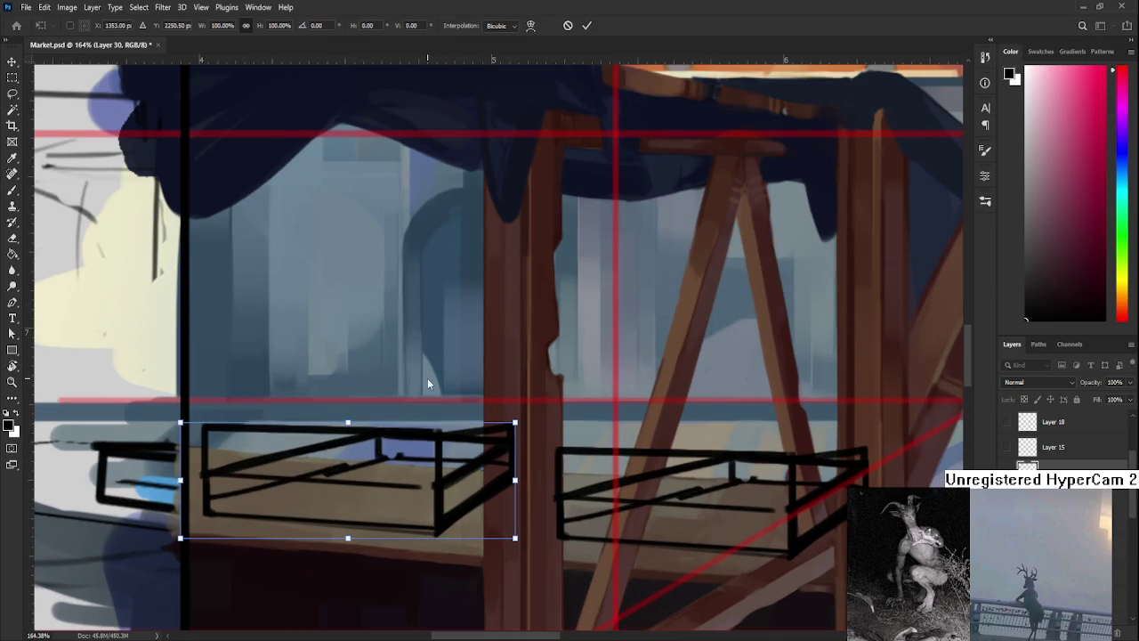
left_click_drag(347, 424, 348, 447)
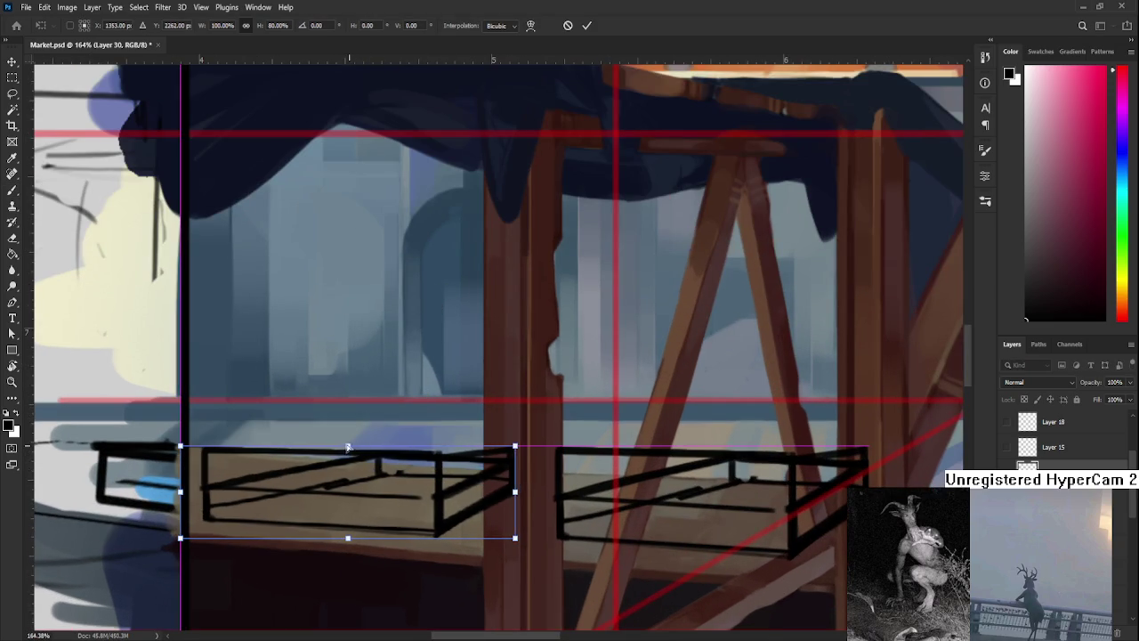
key("ctrl+z")
left_click_drag(348, 425, 348, 435)
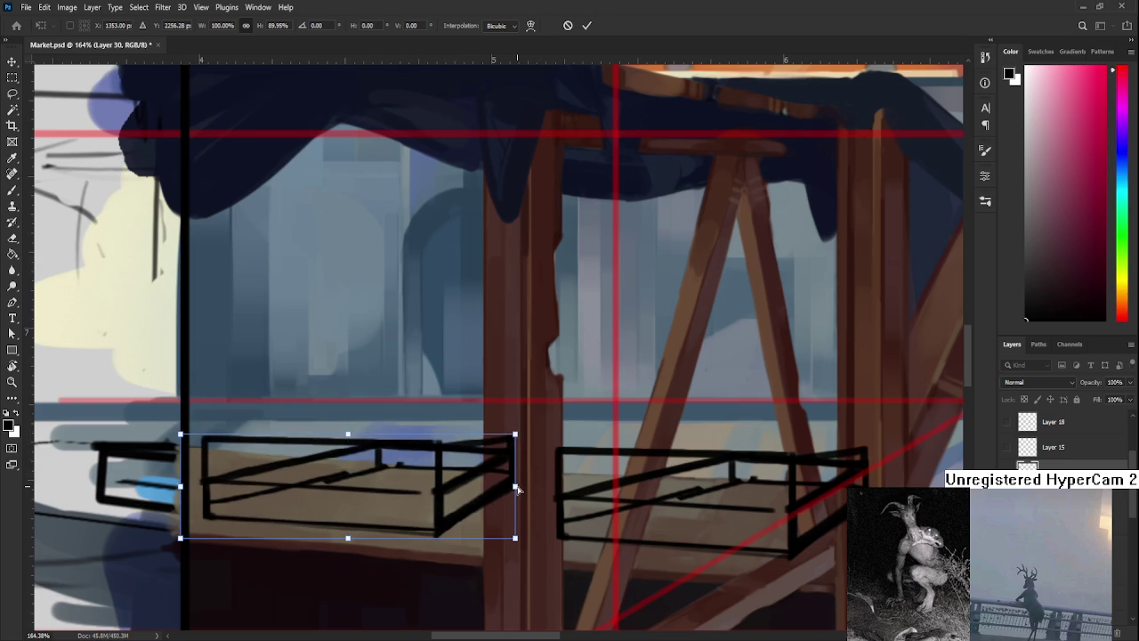
Skew the tray copy's left side upward and pull its top-right corner down slightly.
left_click_drag(515, 486, 521, 501)
key("ctrl+z")
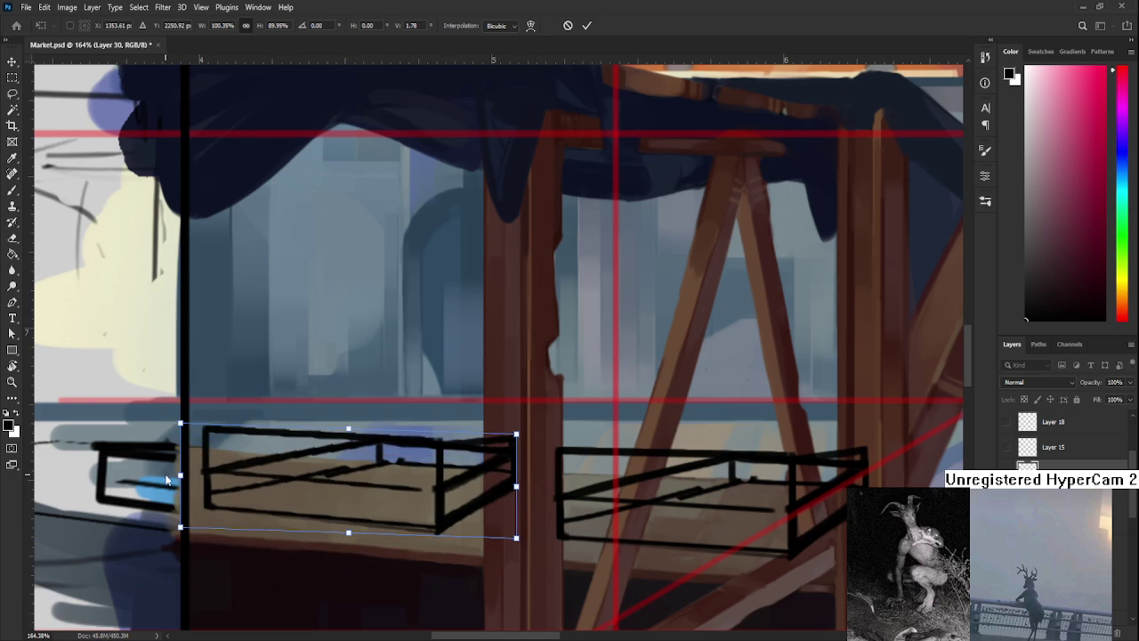
left_click_drag(180, 486, 180, 477)
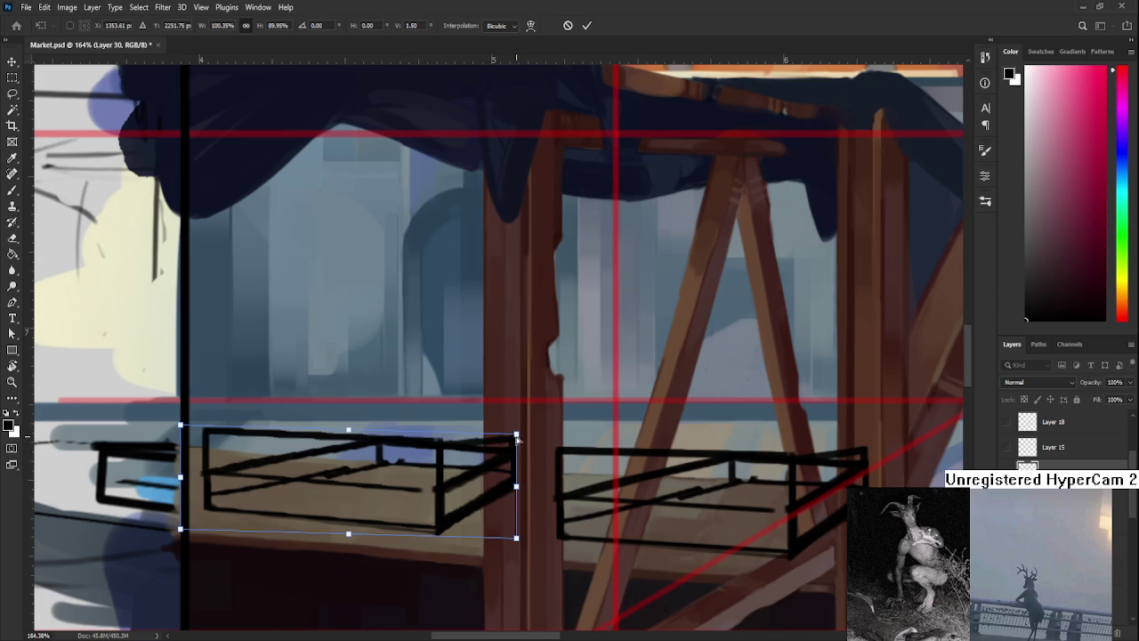
left_click_drag(516, 435, 517, 443)
key("Return")
key("b")
Widen the left tray slightly to the right with Free Transform.
scroll(339, 502, "down", 3)
scroll(339, 503, "down", 3)
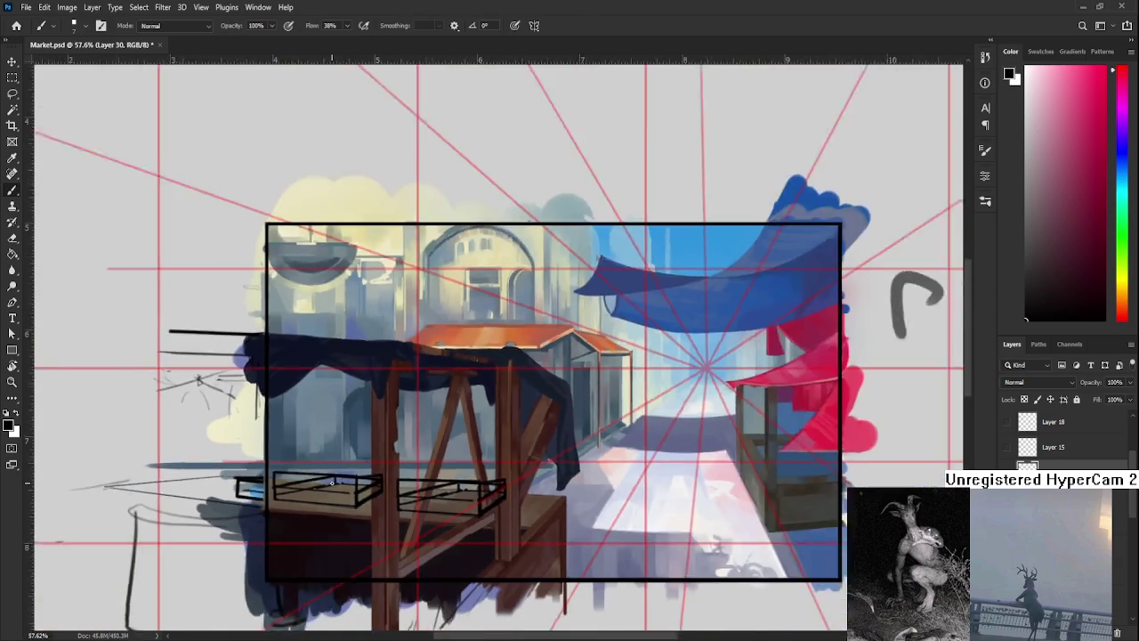
scroll(339, 503, "up", 5)
scroll(339, 503, "up", 1)
key("ctrl+t")
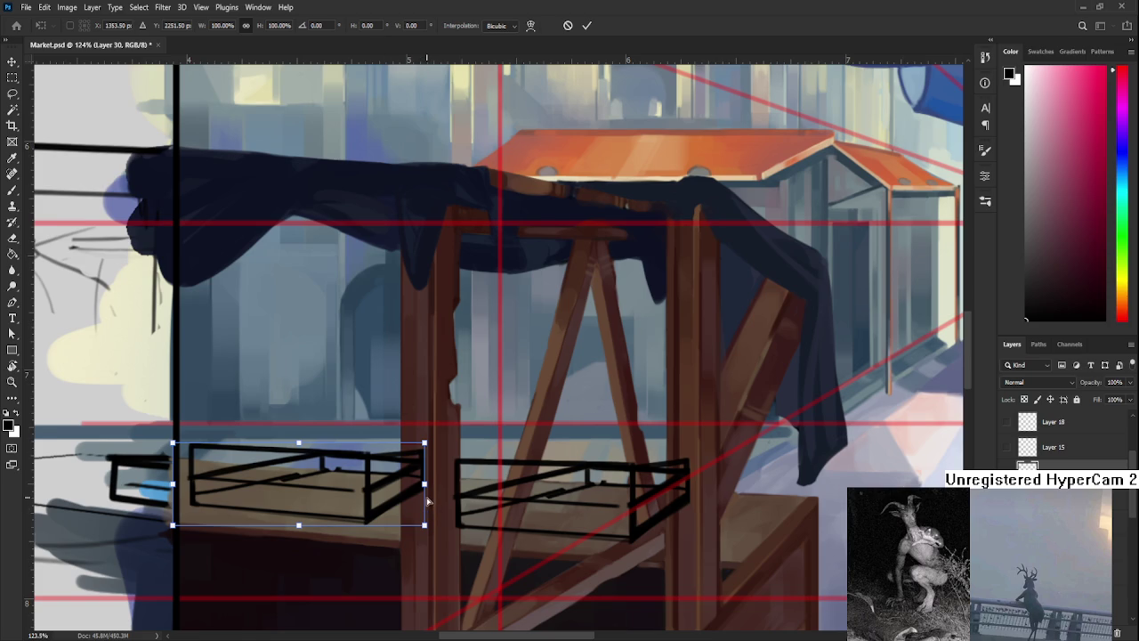
left_click_drag(424, 484, 436, 486)
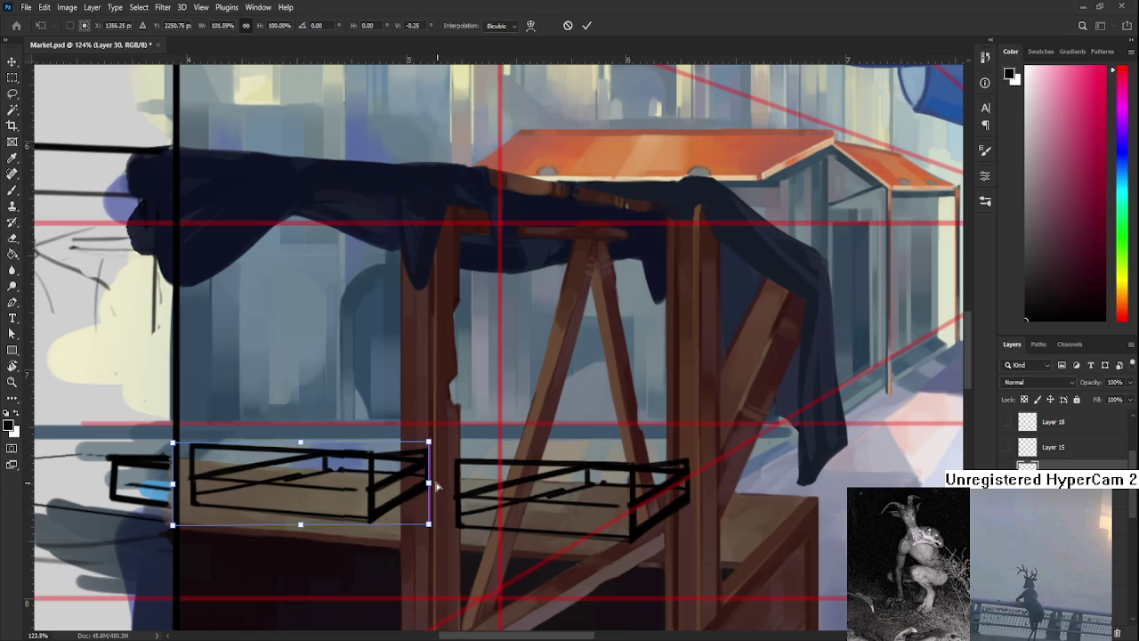
key("Return")
key("b")
scroll(436, 486, "down", 3)
scroll(436, 498, "down", 3)
scroll(428, 516, "down", 1)
scroll(428, 523, "up", 1)
scroll(428, 522, "up", 2)
scroll(427, 524, "up", 3)
scroll(427, 524, "up", 2)
scroll(345, 500, "up", 2)
key("e")
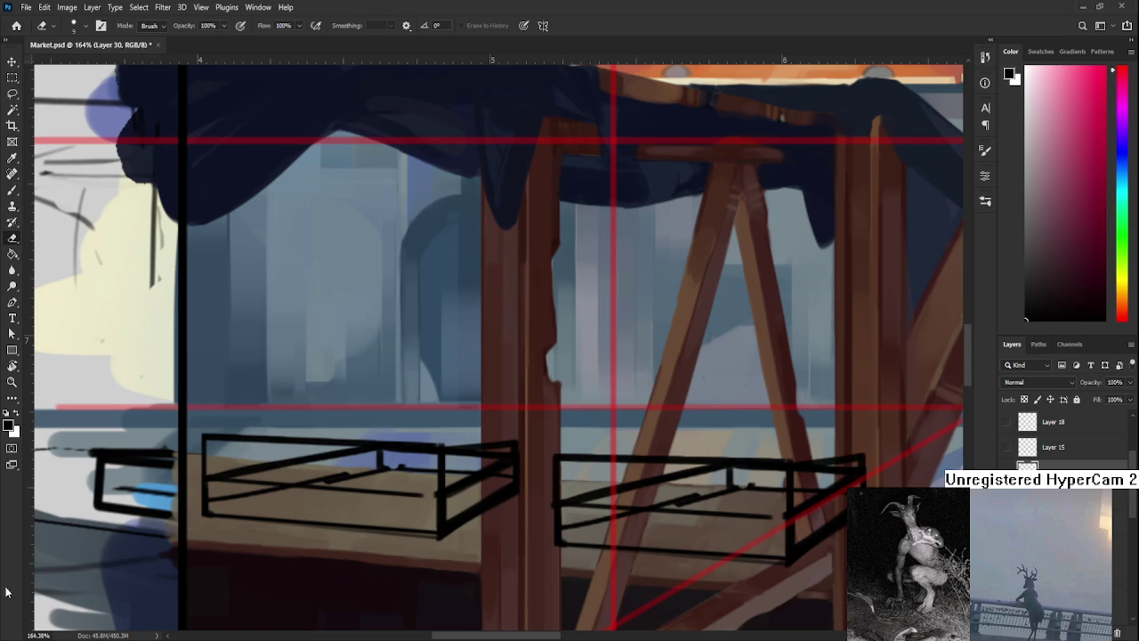
Zoom out to review both trays, then zoom back in and put the left tray into Free Transform.
scroll(555, 514, "down", 2)
scroll(561, 505, "down", 2)
scroll(565, 496, "down", 2)
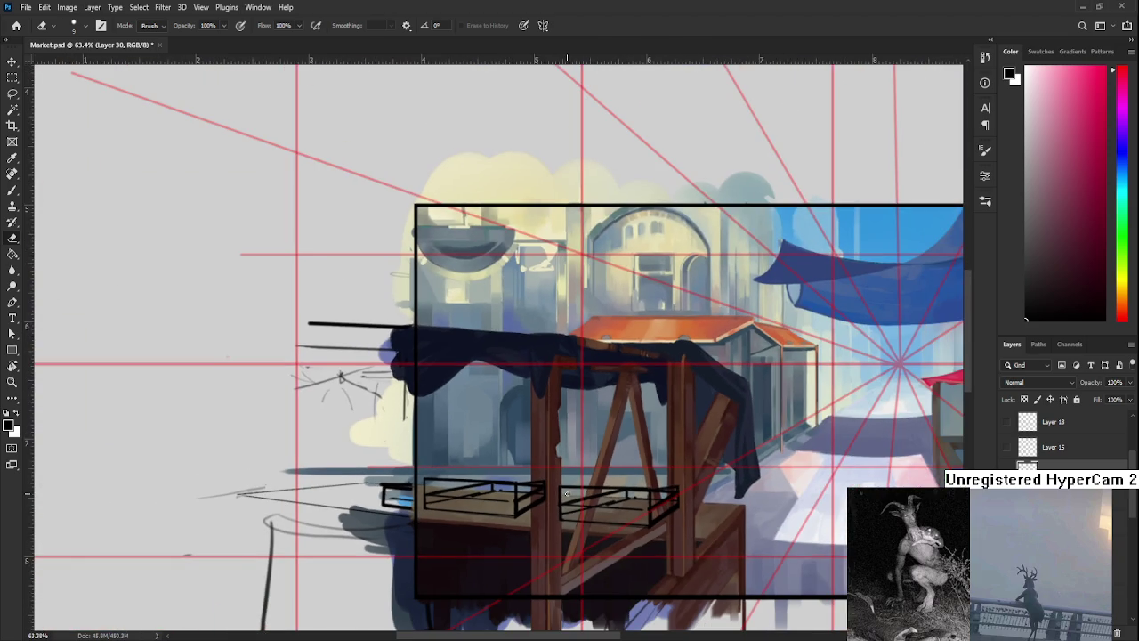
scroll(465, 501, "up", 2)
scroll(460, 506, "up", 2)
scroll(462, 504, "down", 2)
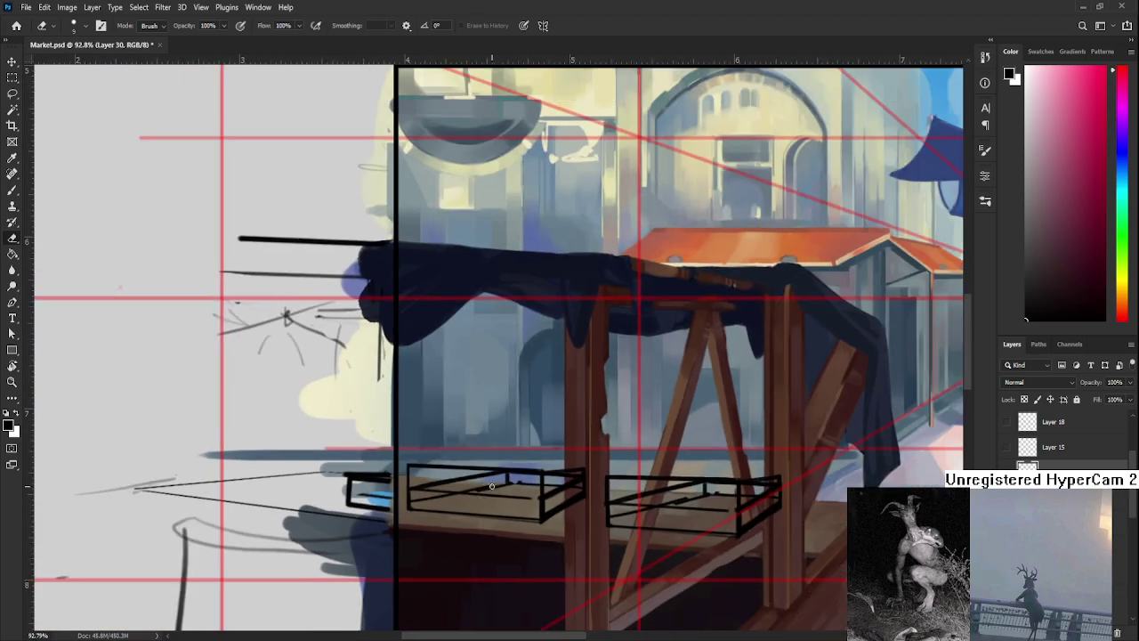
scroll(518, 497, "down", 2)
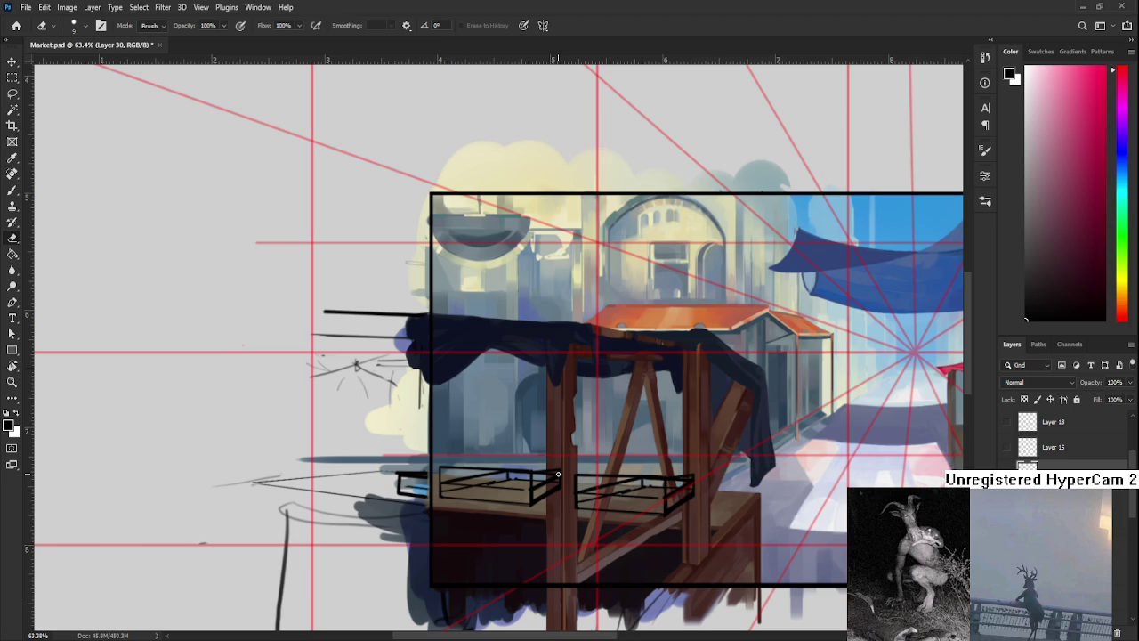
scroll(558, 473, "down", 1)
scroll(558, 473, "down", 1)
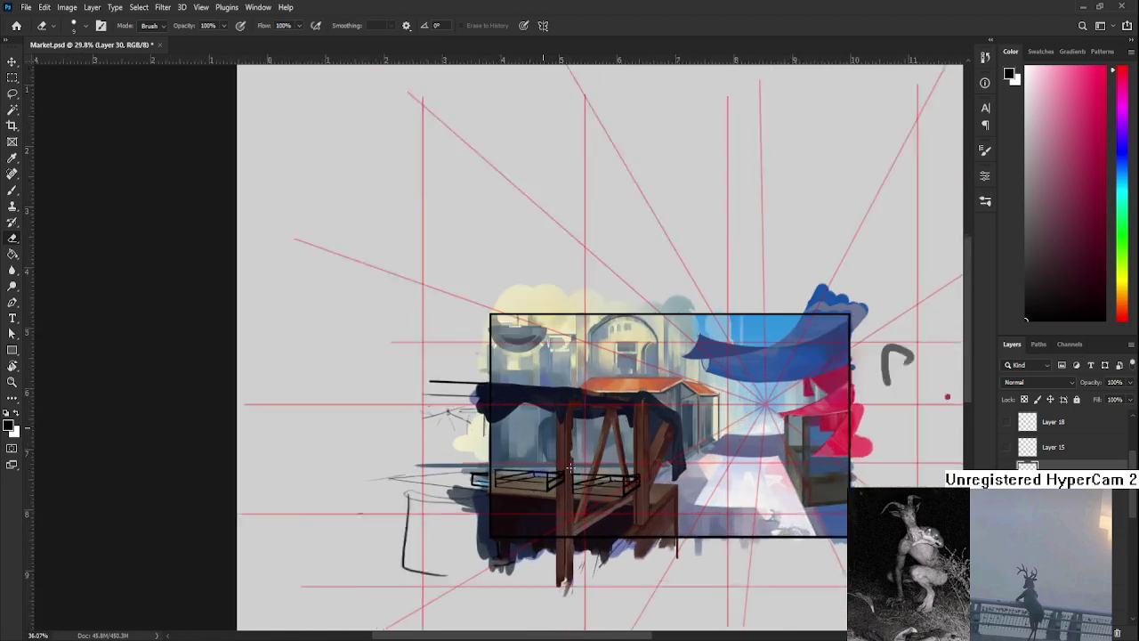
scroll(561, 476, "up", 2)
scroll(563, 480, "up", 2)
key("ctrl+t")
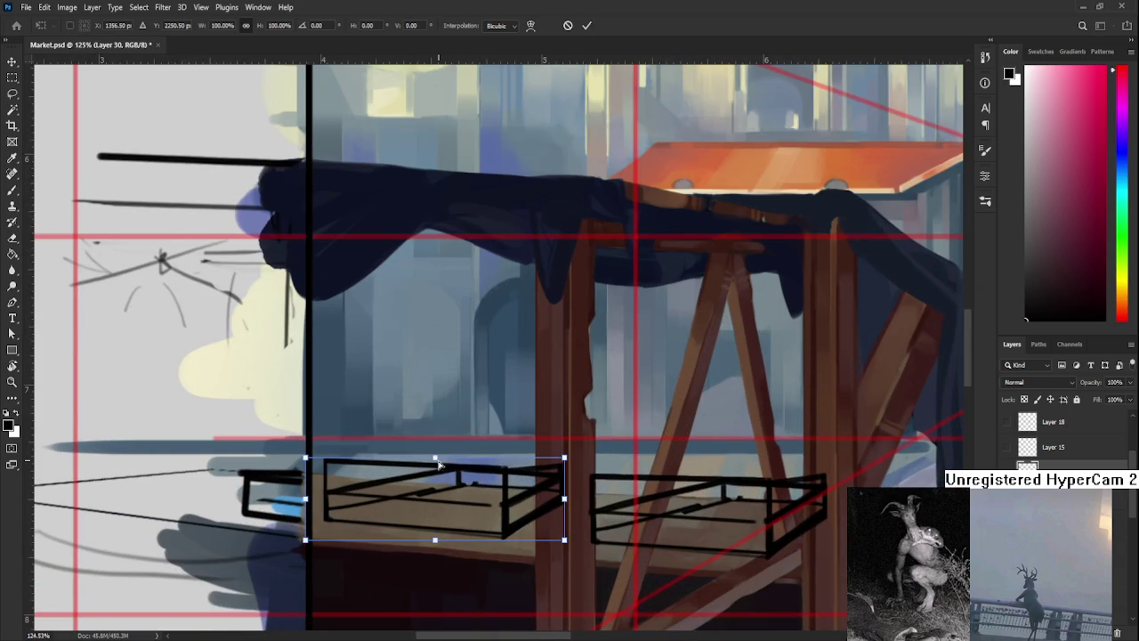
Adjust the left tray's top and bottom edges, flattening to about 93% height, then commit.
left_click_drag(435, 457, 436, 464)
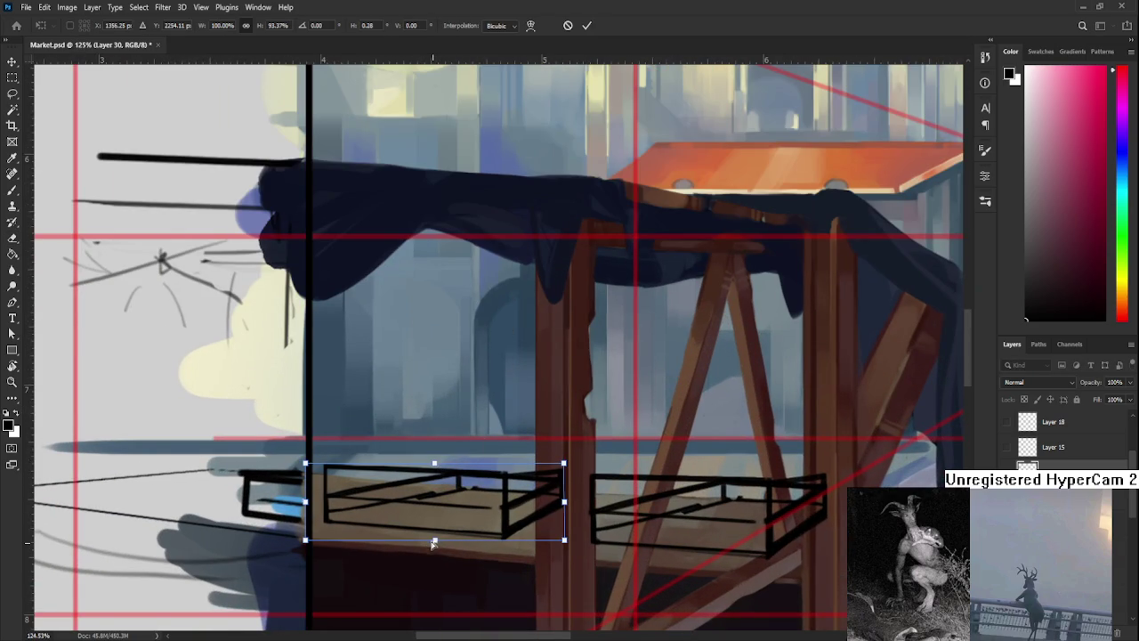
left_click_drag(434, 541, 432, 537)
scroll(457, 489, "down", 1)
scroll(457, 489, "down", 1)
scroll(458, 488, "down", 1)
left_click_drag(440, 472, 440, 467)
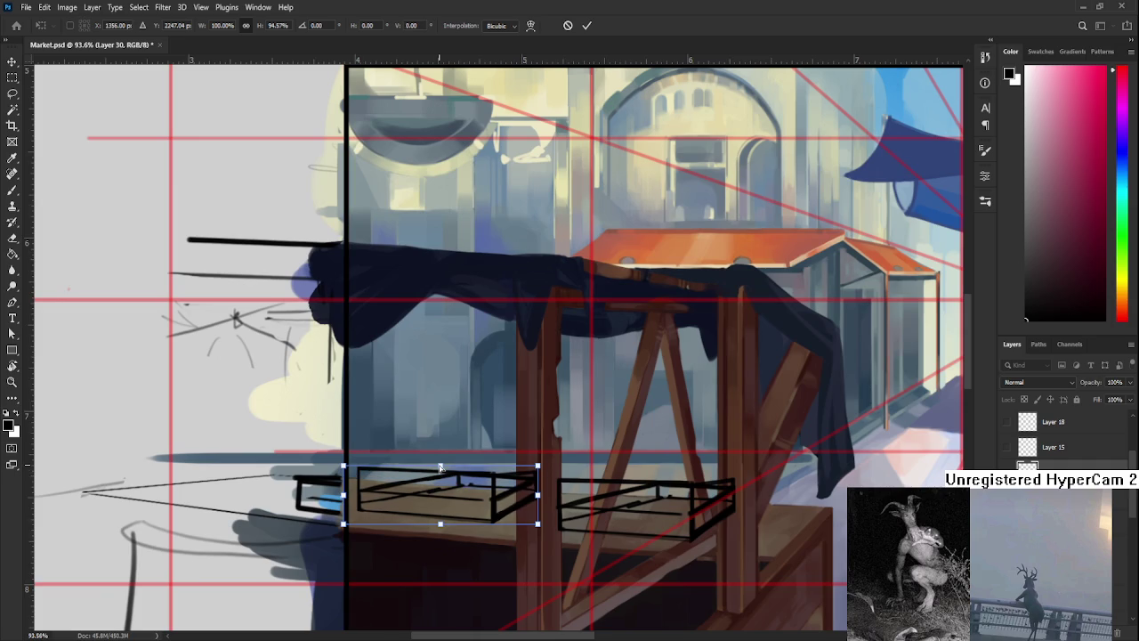
scroll(440, 467, "down", 1)
scroll(440, 467, "down", 2)
scroll(440, 467, "up", 3)
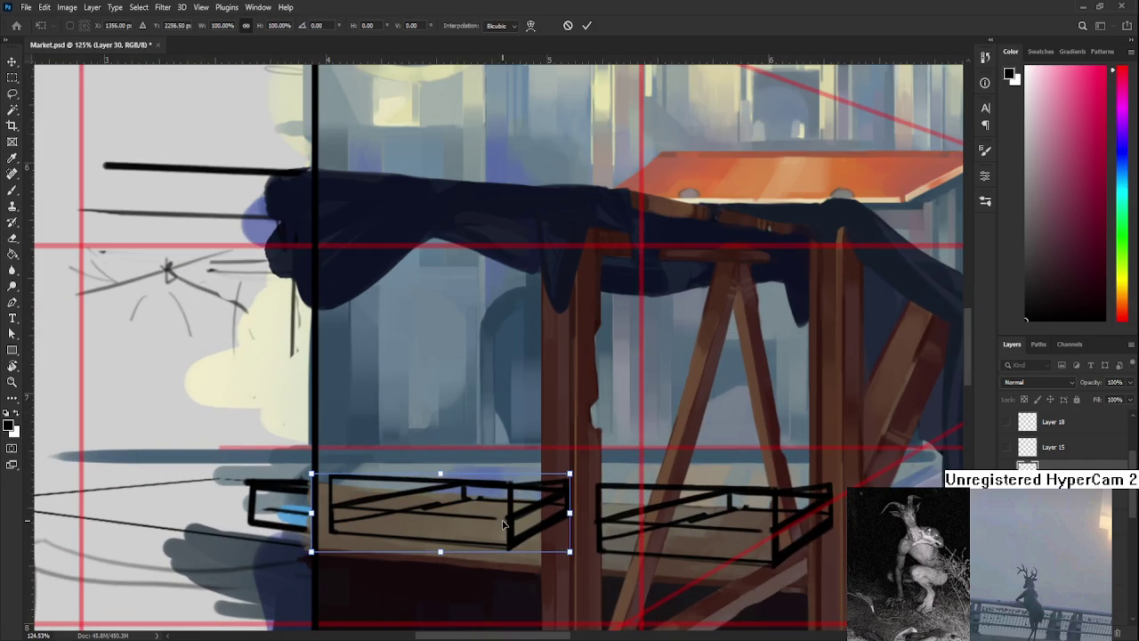
key("Return")
key("e")
Stretch the left tray sketch taller once more and commit the resize.
key("ctrl+t")
left_click_drag(440, 472, 439, 459)
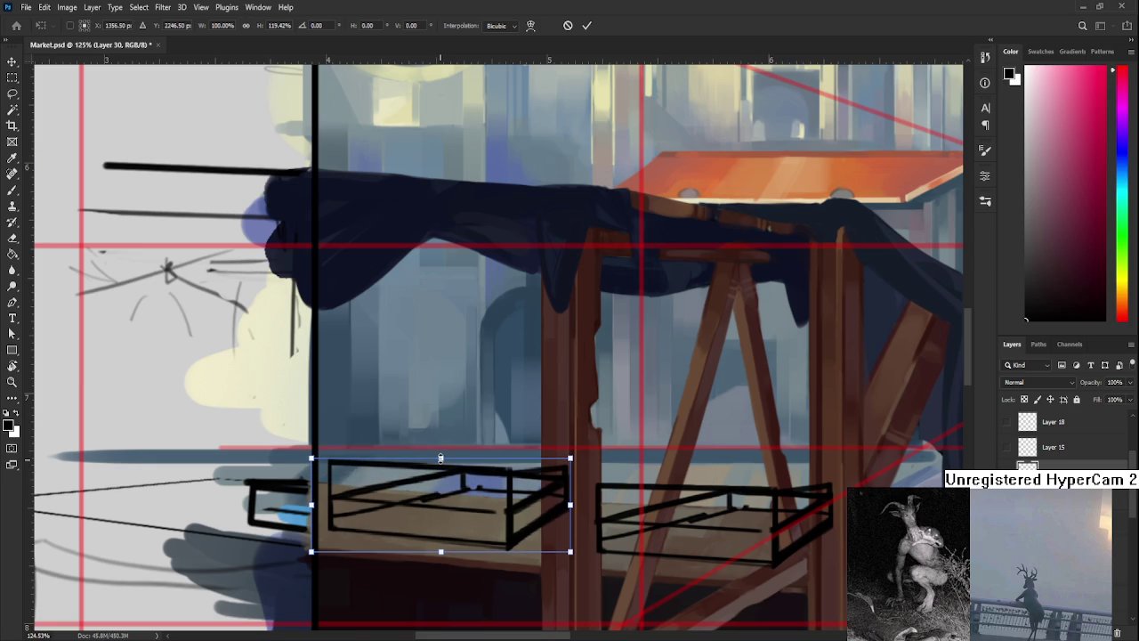
scroll(580, 521, "down", 3)
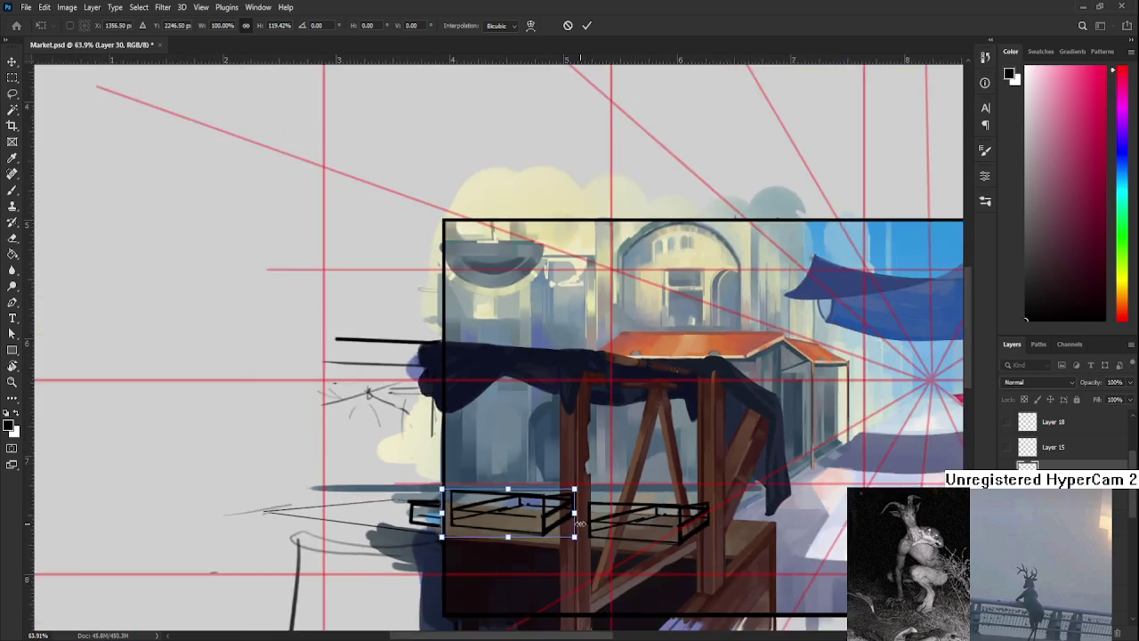
scroll(581, 521, "down", 2)
scroll(578, 520, "up", 2)
key("ctrl+z")
key("ctrl+z")
scroll(561, 512, "up", 1)
key("Return")
scroll(561, 513, "up", 2)
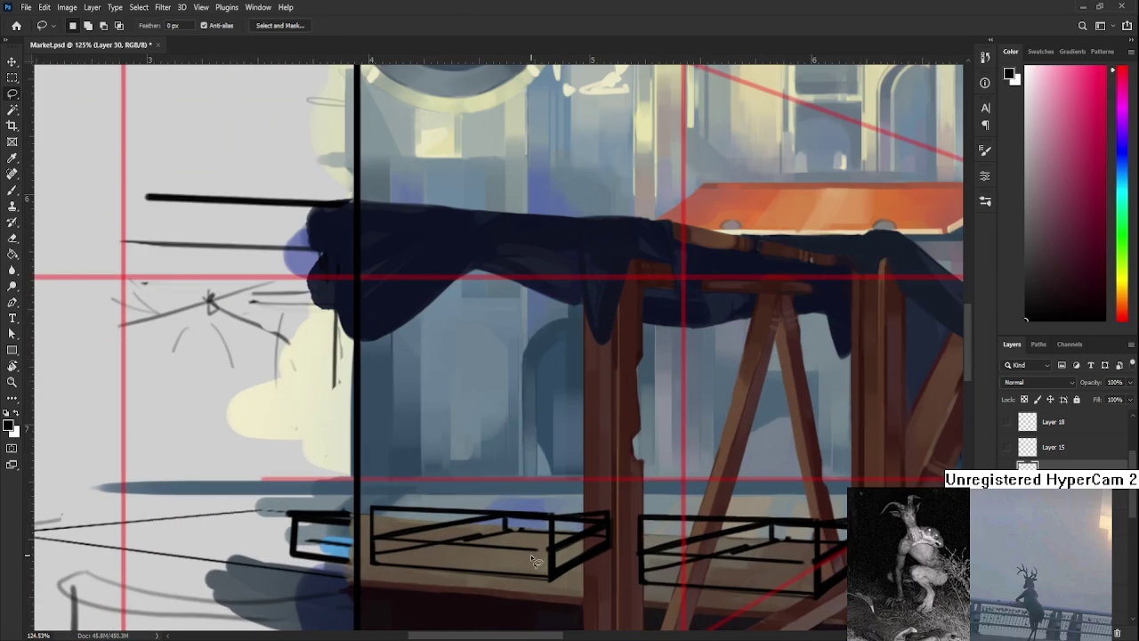
Lasso the left tray's upper part, move it slightly higher, and deselect.
mouse_move(522, 553)
left_mouse_down()
mouse_move(339, 492)
mouse_move(654, 493)
mouse_move(598, 543)
mouse_move(540, 546)
mouse_move(541, 526)
left_mouse_up()
key("ctrl+t")
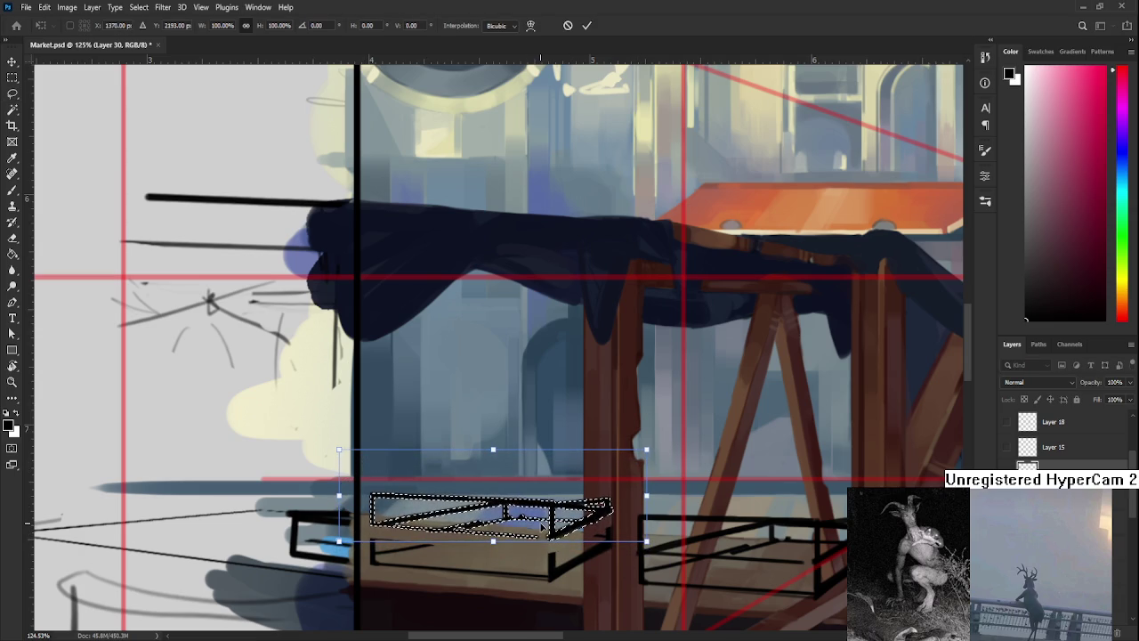
key("Return")
key("ctrl+d")
scroll(600, 566, "down", 5)
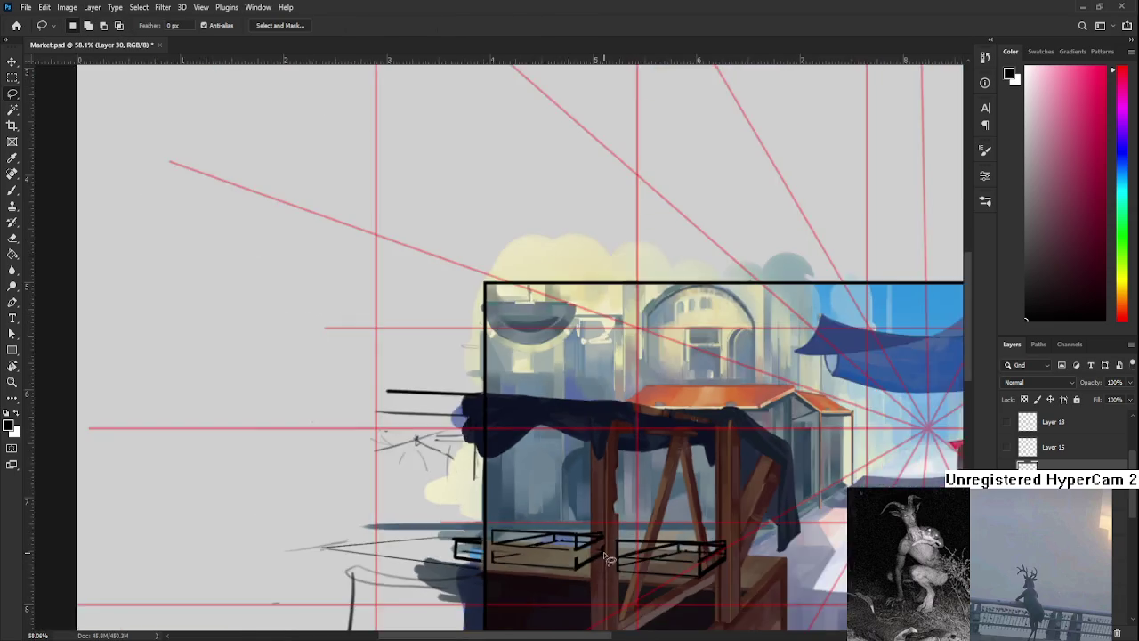
scroll(534, 552, "up", 5)
Brush solid black over the left tray's left, front-right and right vertical edges.
key("b")
left_click_drag(436, 452, 435, 503)
key("ctrl+z")
left_click_drag(437, 460, 437, 488)
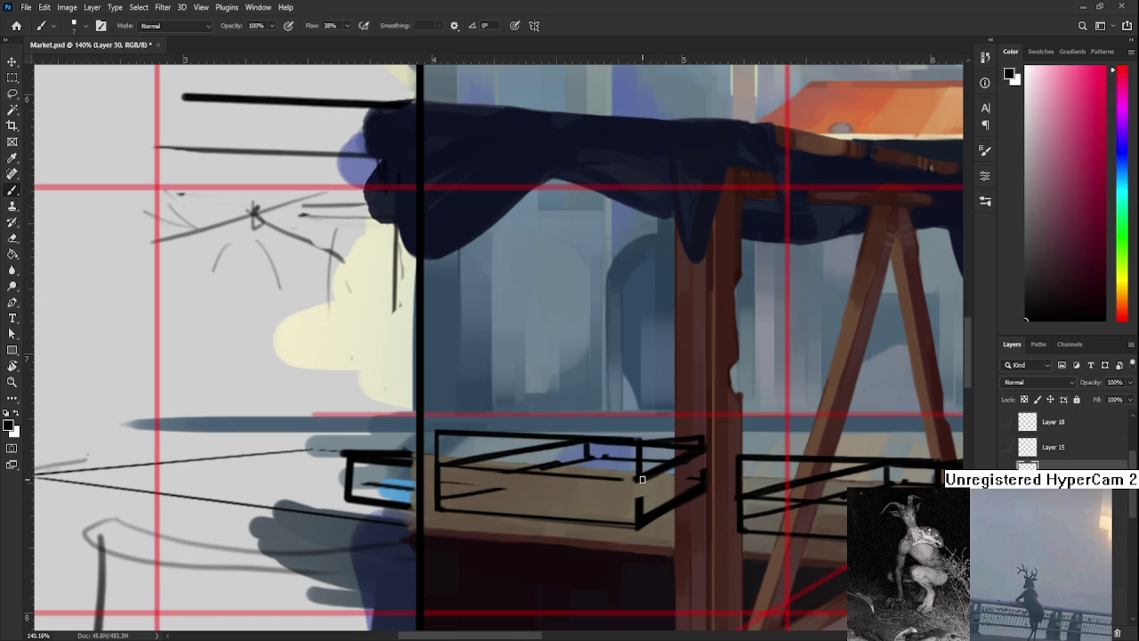
left_click_drag(639, 476, 639, 498)
left_click_drag(704, 443, 702, 476)
scroll(418, 517, "down", 3)
scroll(418, 517, "down", 2)
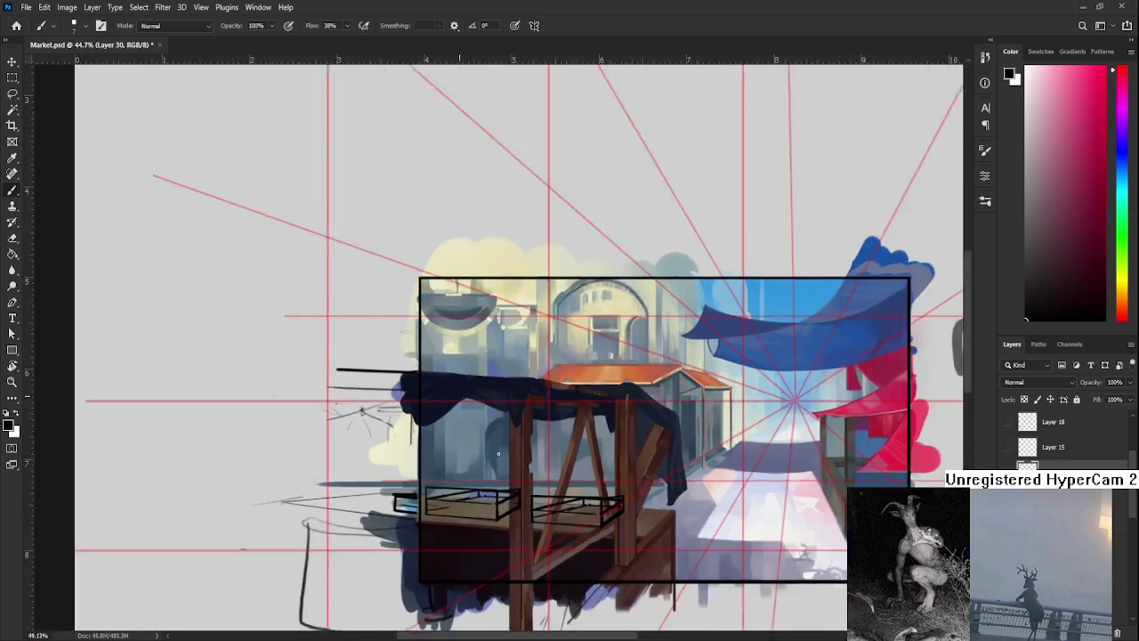
scroll(493, 462, "up", 3)
scroll(494, 462, "up", 1)
scroll(463, 445, "down", 3)
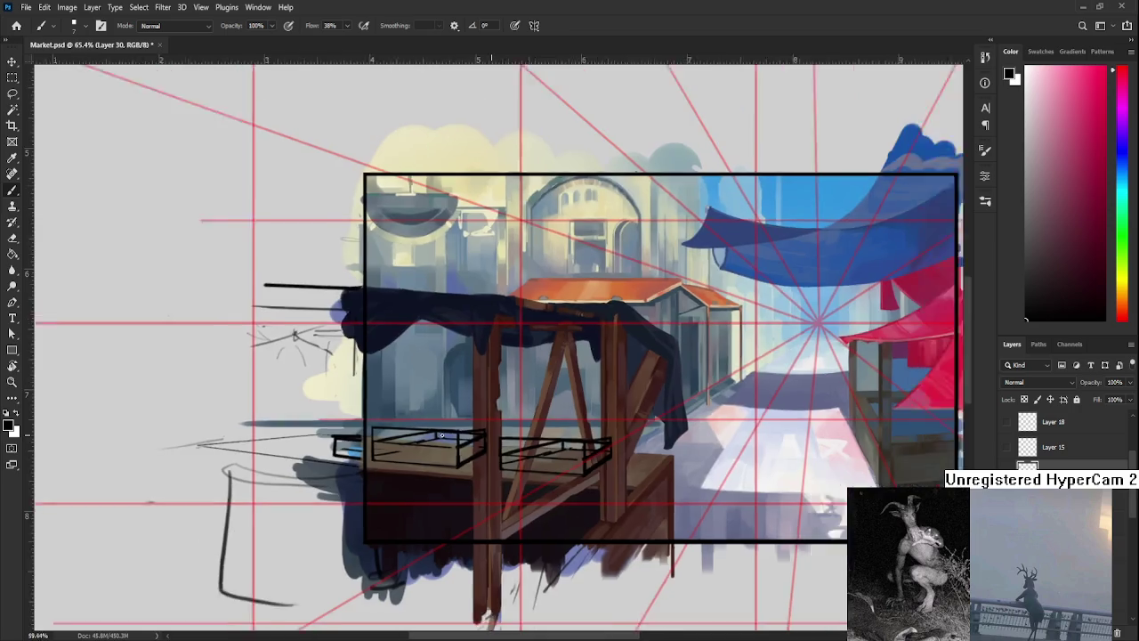
Shift the left tray sketch rightward along the counter in two Free Transform moves.
scroll(441, 434, "down", 2)
scroll(445, 438, "up", 1)
scroll(463, 445, "up", 2)
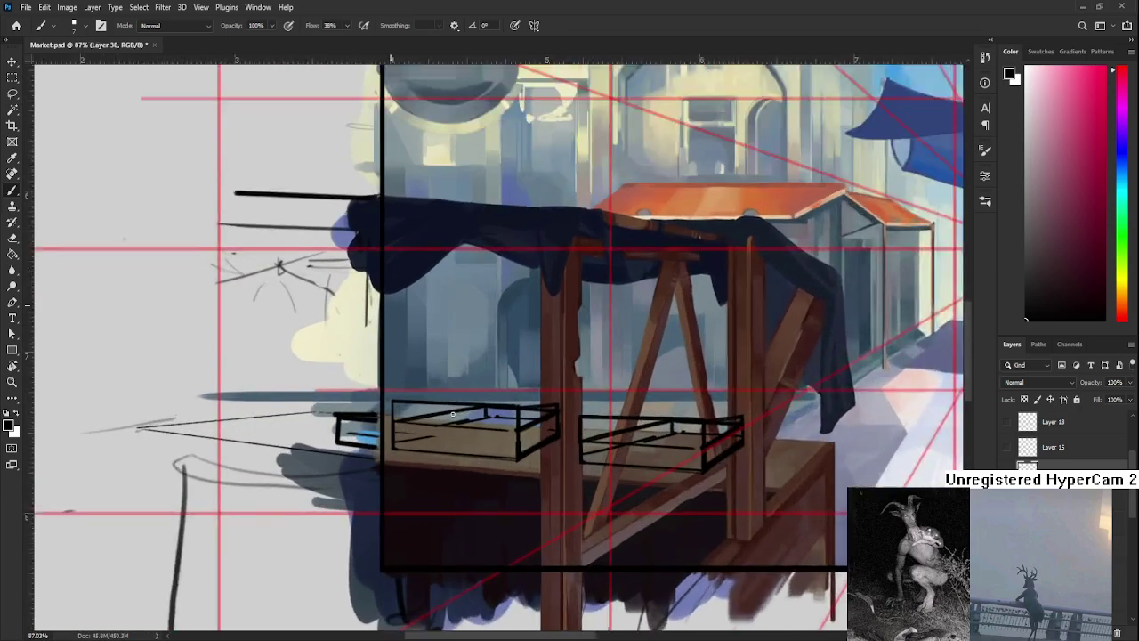
scroll(477, 455, "up", 2)
mouse_move(477, 455)
left_mouse_down()
mouse_move(473, 494)
mouse_move(417, 486)
left_mouse_up()
key("ctrl+t")
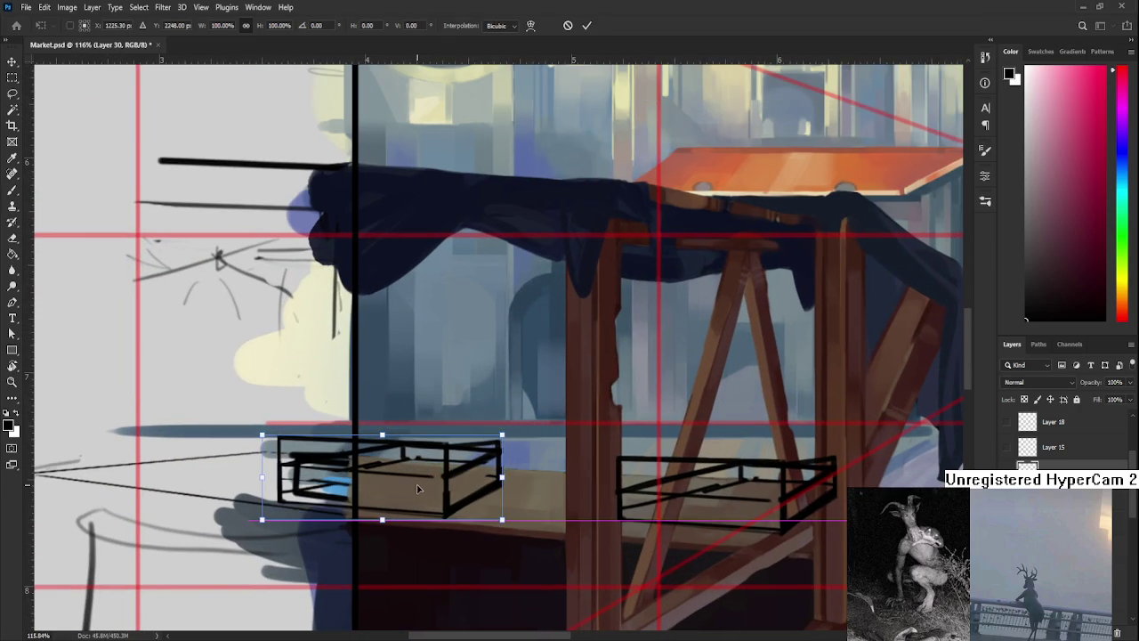
left_click_drag(418, 486, 530, 494)
key("Return")
key("b")
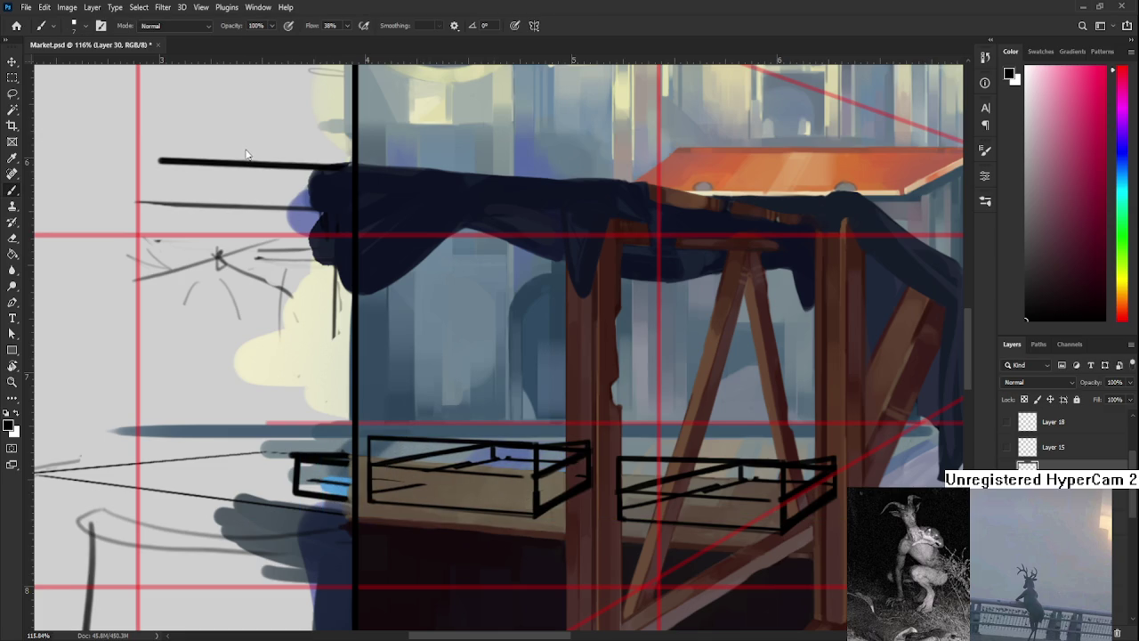
scroll(454, 445, "up", 1)
scroll(454, 445, "up", 1)
key("ctrl+t")
left_click_drag(559, 489, 644, 492)
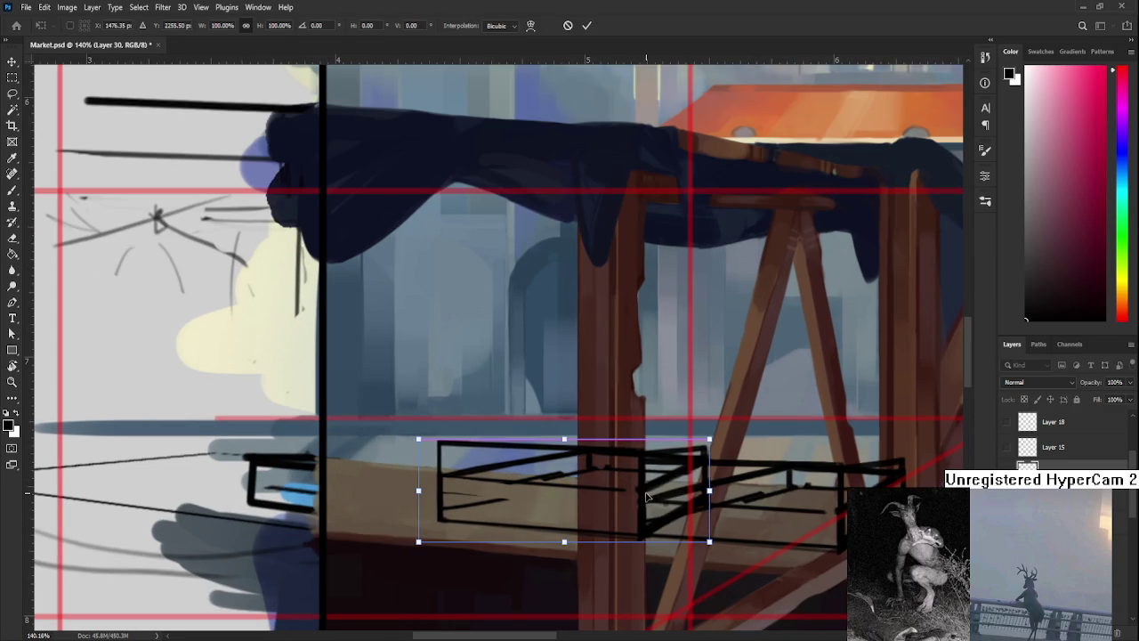
scroll(644, 492, "up", 1)
scroll(648, 496, "up", 1)
scroll(648, 495, "down", 2)
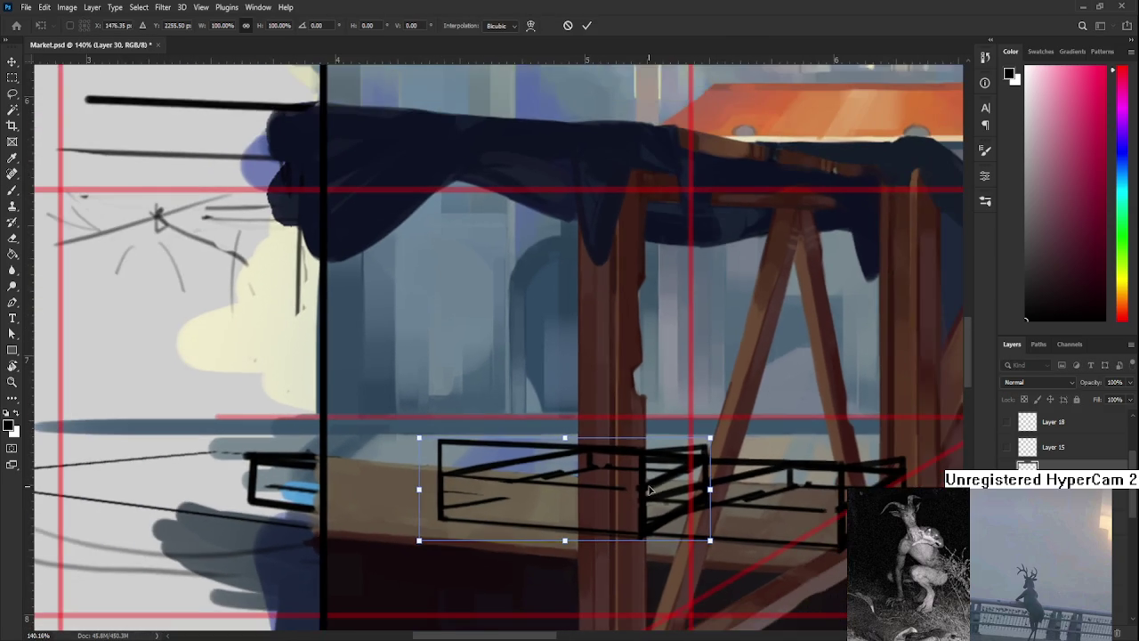
key("Return")
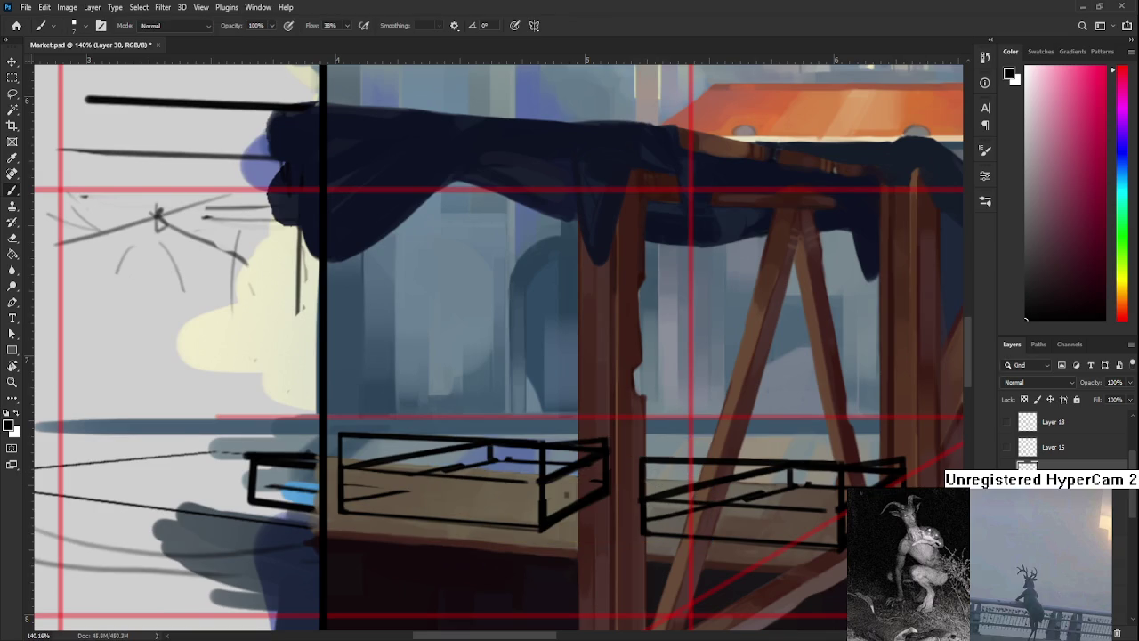
Delete Layer 30, duplicate Layer 29 and drag the tray copy to the left.
left_click(1118, 633)
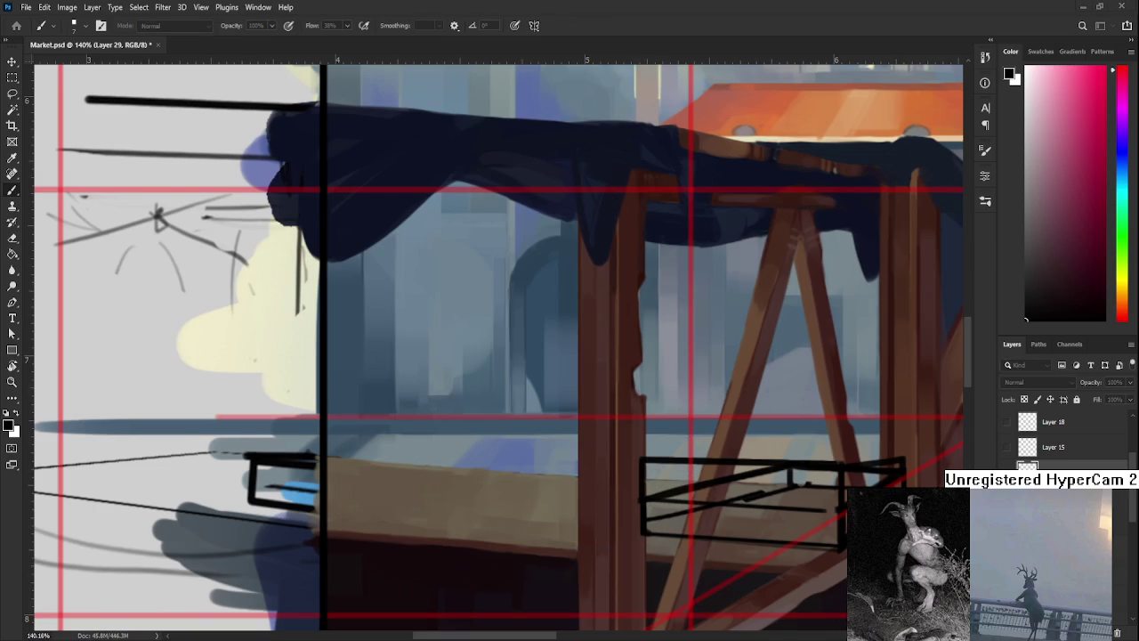
key("ctrl+j")
key("ctrl+t")
mouse_move(749, 511)
left_mouse_down()
mouse_move(656, 510)
mouse_move(544, 467)
left_mouse_up()
Try slanting the copied tray's top, undo it, and commit the tray's placement.
scroll(674, 480, "up", 2)
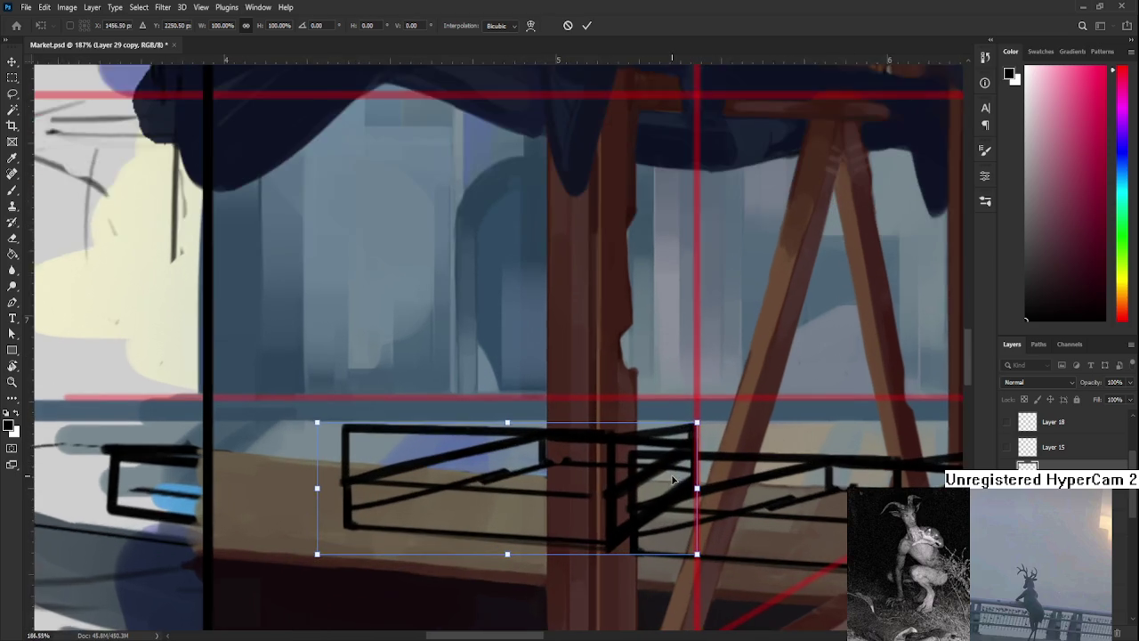
scroll(673, 481, "up", 1)
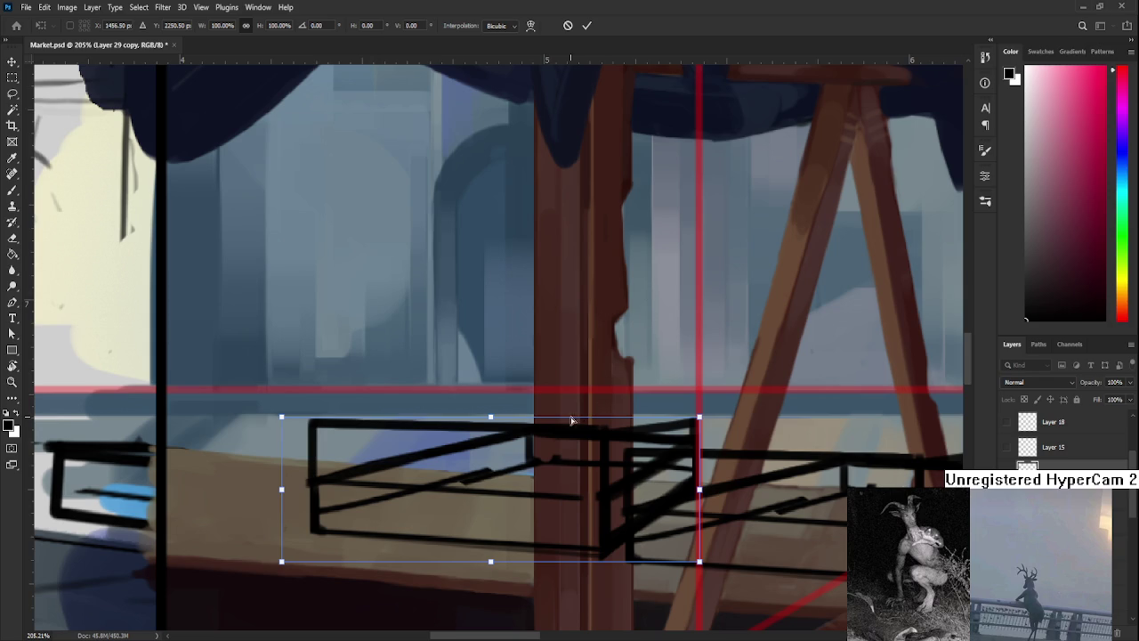
left_click_drag(494, 417, 545, 420)
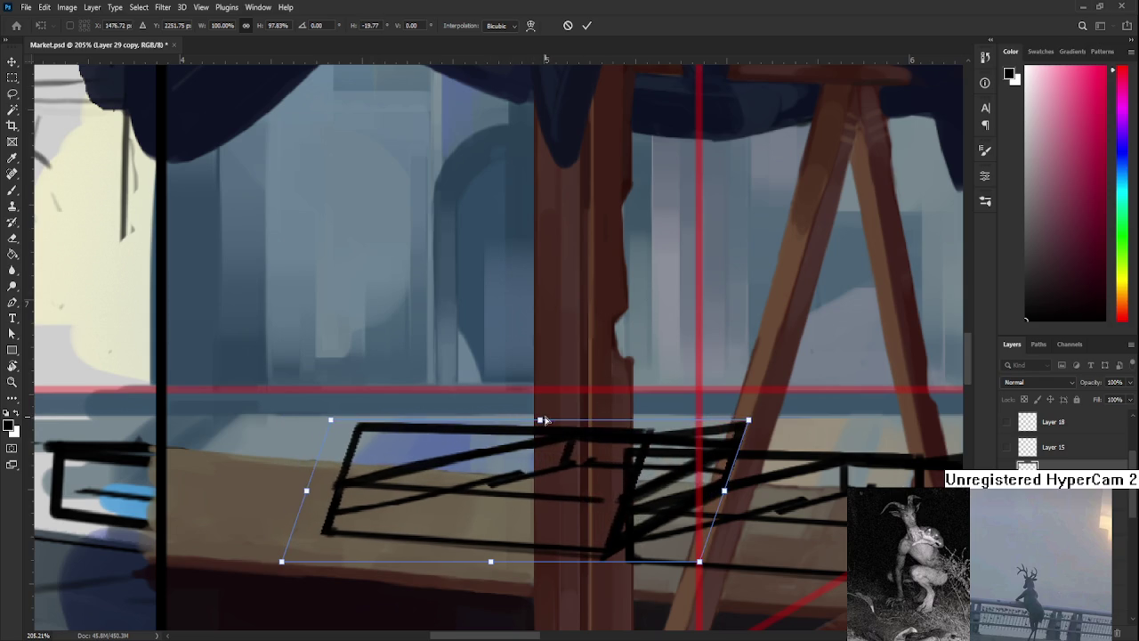
key("ctrl+z")
scroll(662, 491, "down", 5)
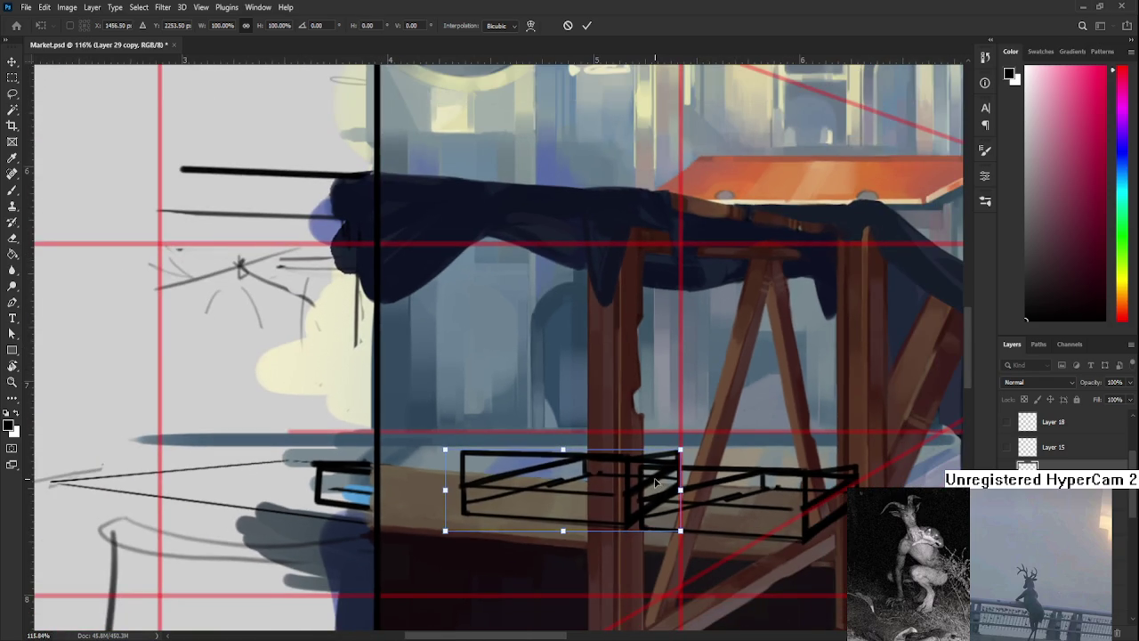
key("Return")
Erase the overlapping lines between the trays and the scribbles at the right tray's left edge.
scroll(675, 515, "up", 3)
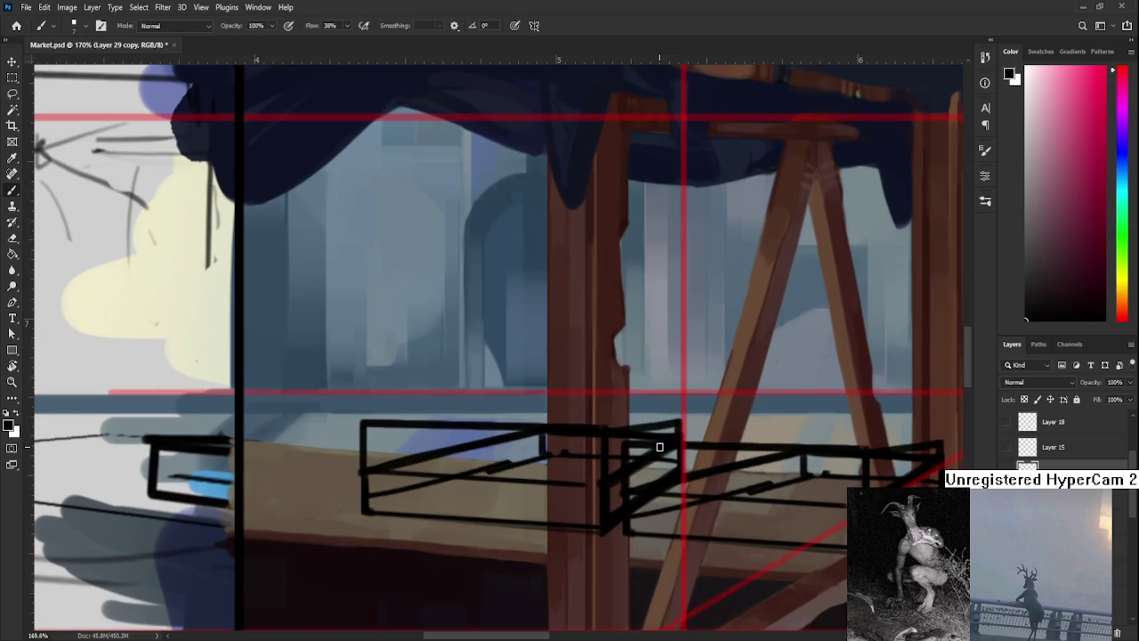
left_click_drag(611, 411, 611, 534)
key("bracketright")
key("bracketright")
mouse_move(634, 433)
left_mouse_down()
mouse_move(646, 546)
mouse_move(620, 511)
mouse_move(697, 416)
left_mouse_up()
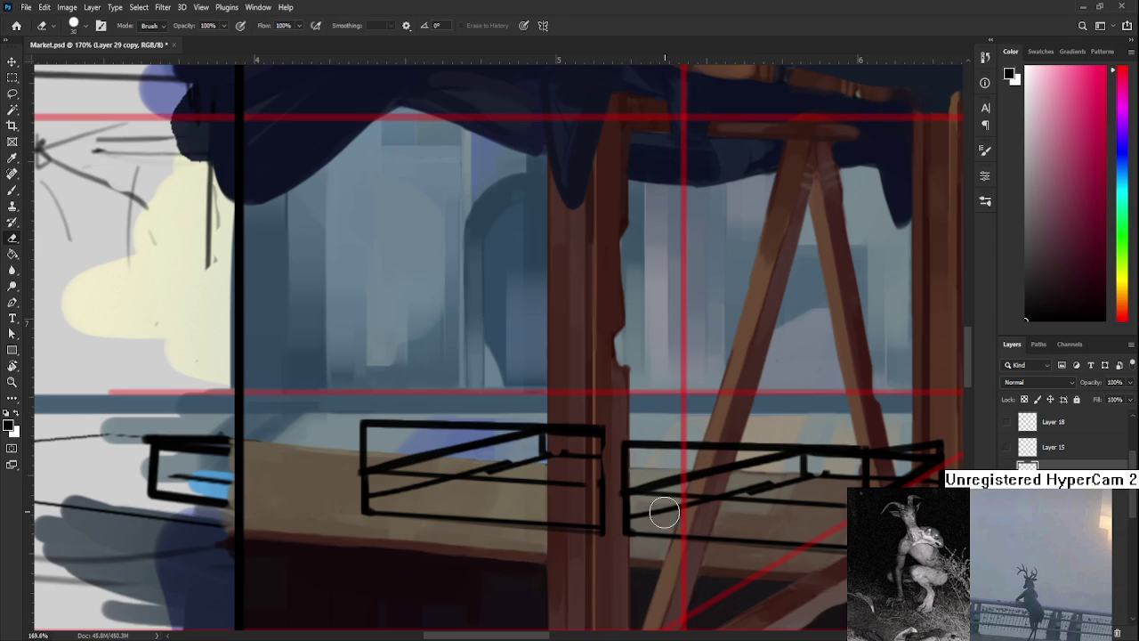
Draw straight brush lines for the right tray's diagonal, short vertical and top edges.
key("b")
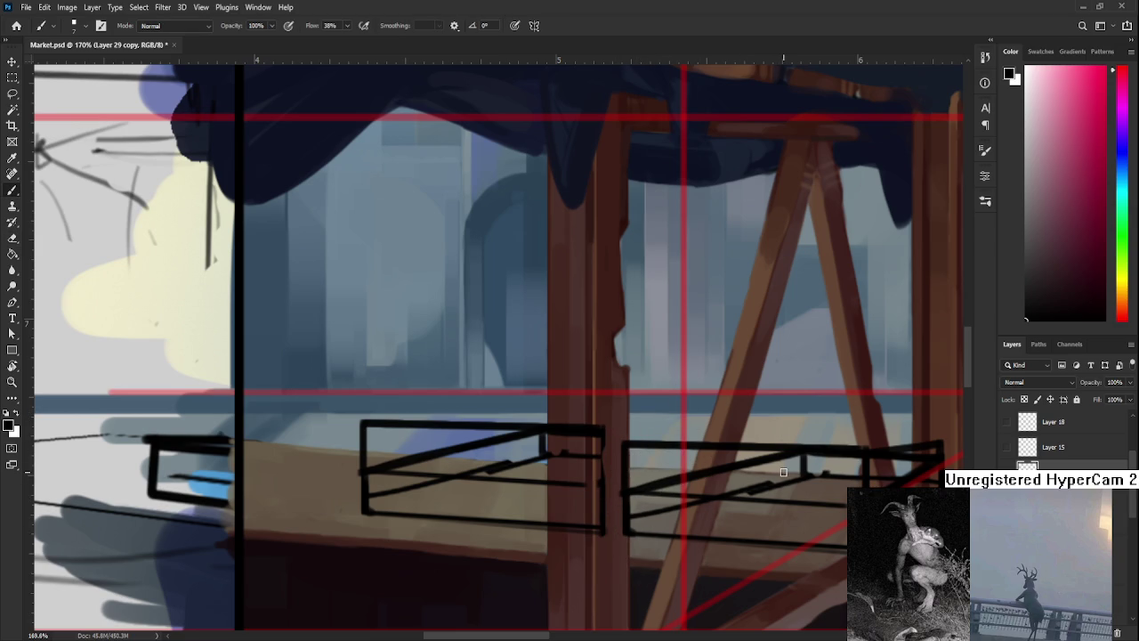
left_click(784, 472, "shift")
left_click(790, 475, "shift")
left_click(790, 436, "shift")
left_click(600, 428, "shift")
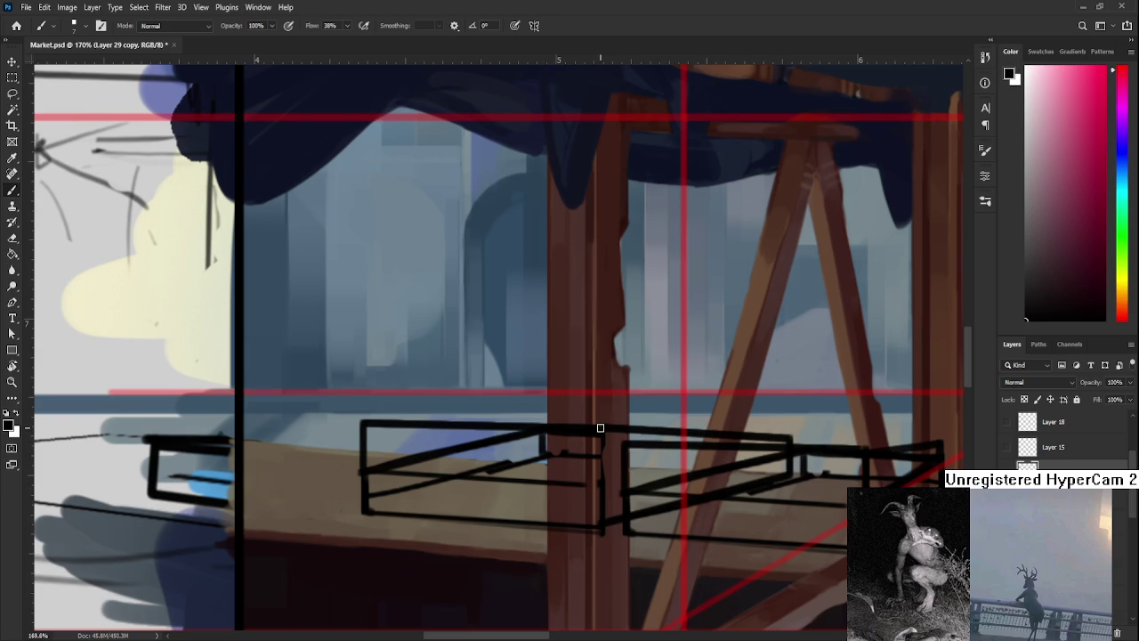
scroll(534, 463, "up", 3)
scroll(516, 489, "left", 3)
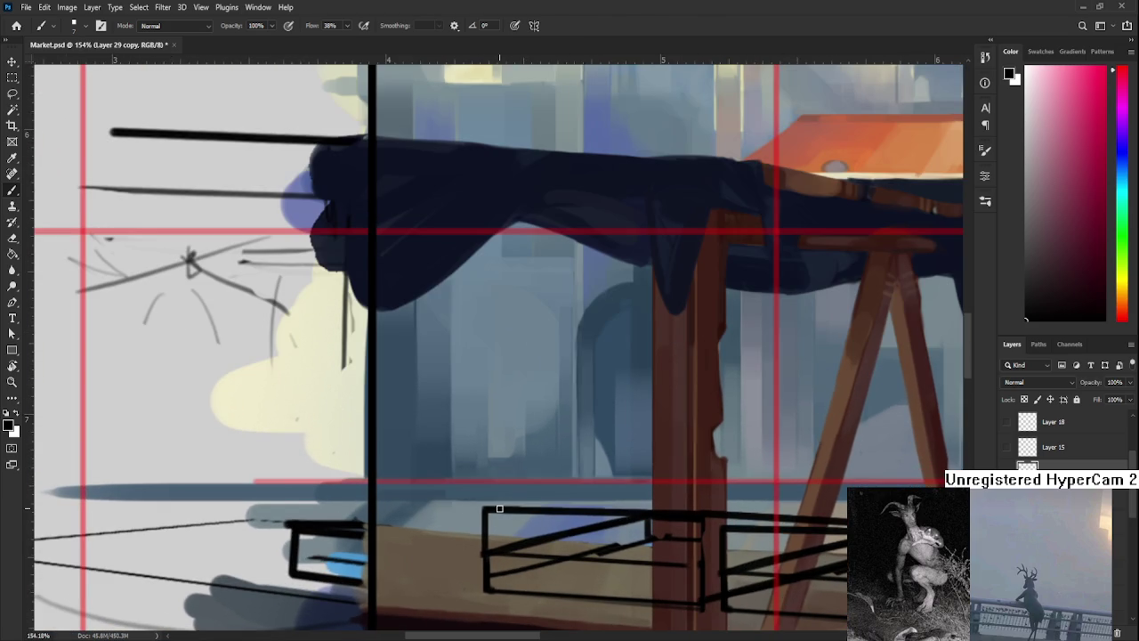
key("e")
scroll(645, 516, "down", 3)
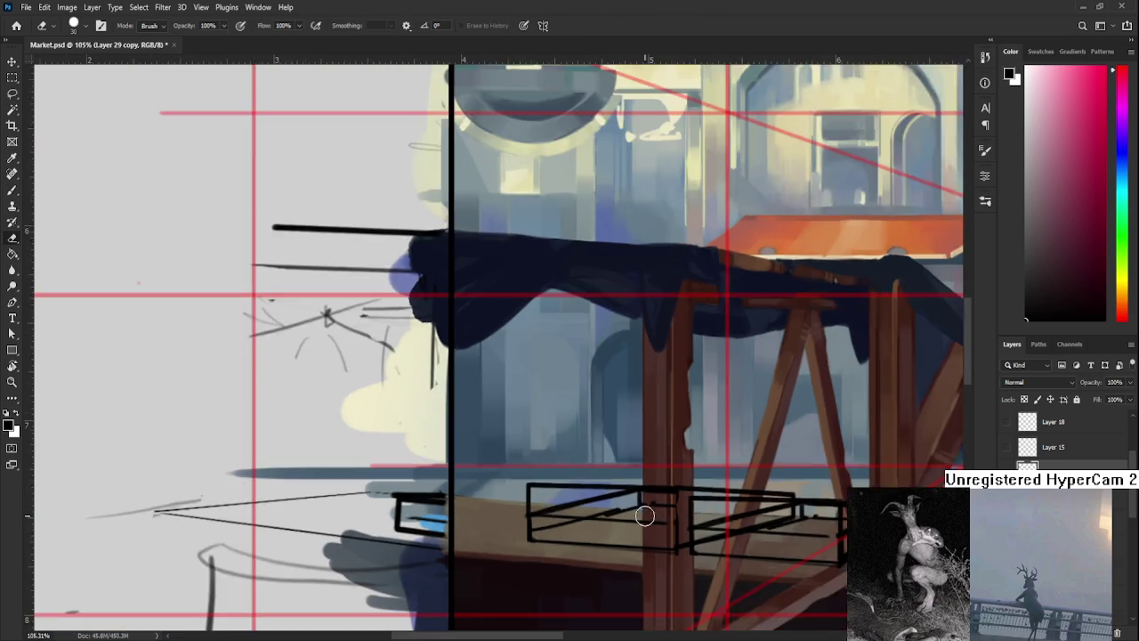
Shrink the copied crate sketch, nudge it left and down, and commit the transform.
scroll(644, 515, "down", 2)
scroll(720, 537, "up", 2)
scroll(720, 537, "up", 3)
key("ctrl+t")
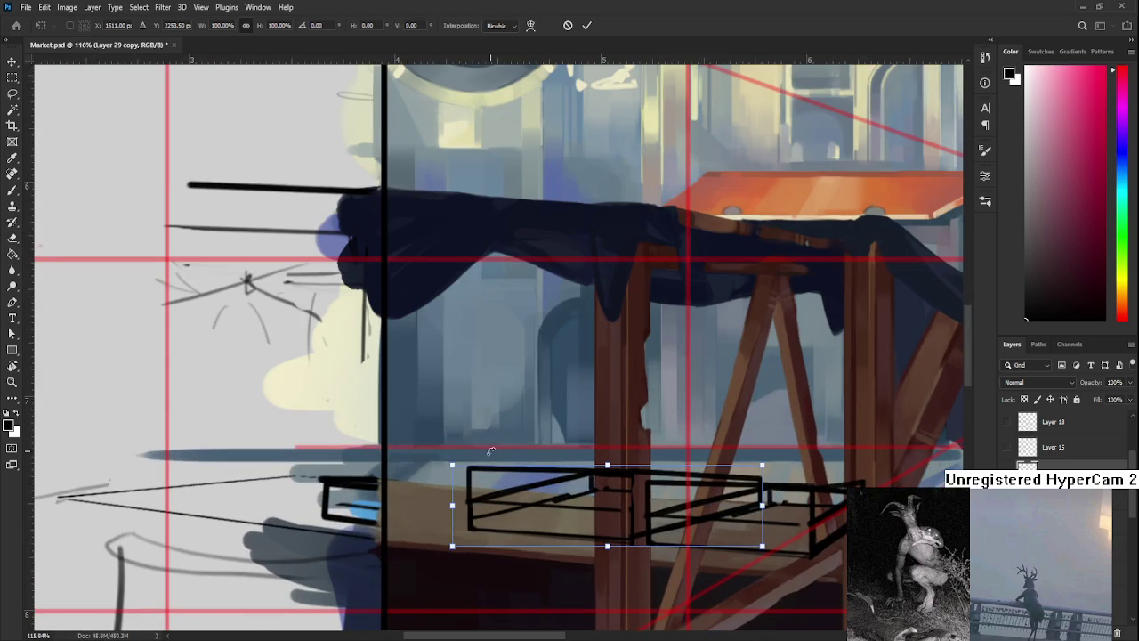
left_click_drag(453, 464, 474, 470)
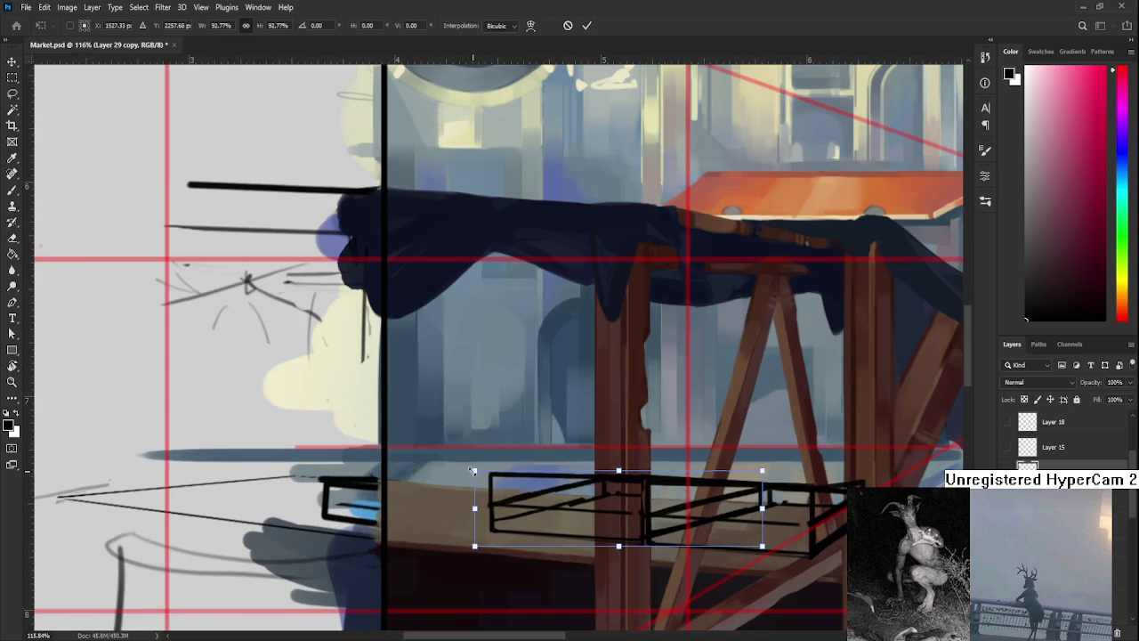
left_click_drag(559, 513, 535, 512)
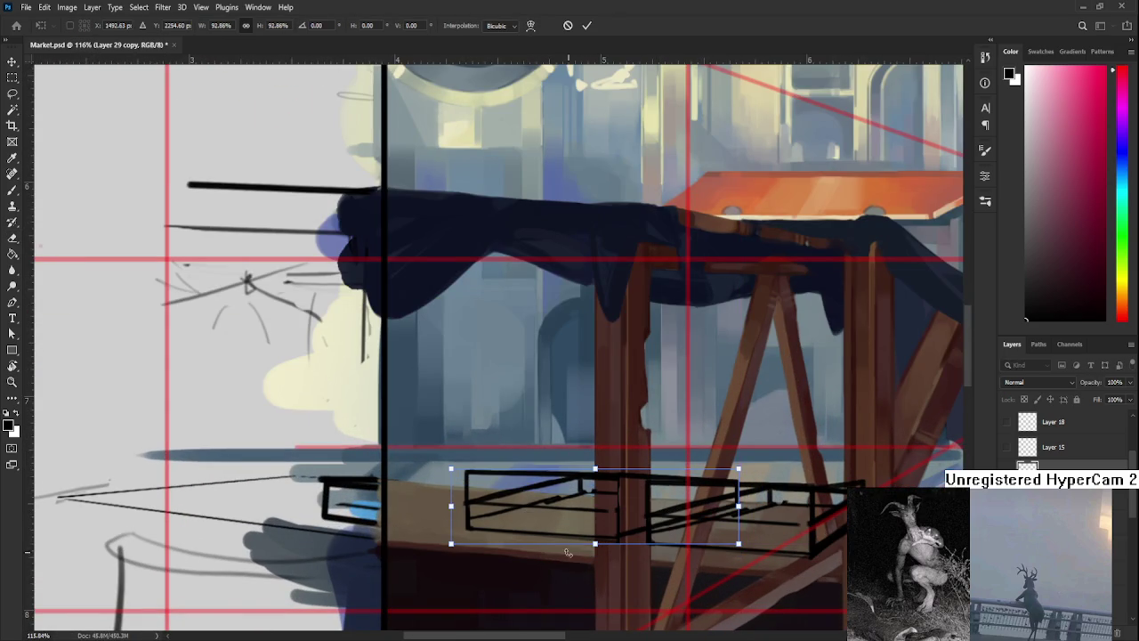
key("Down")
key("Down")
key("Left")
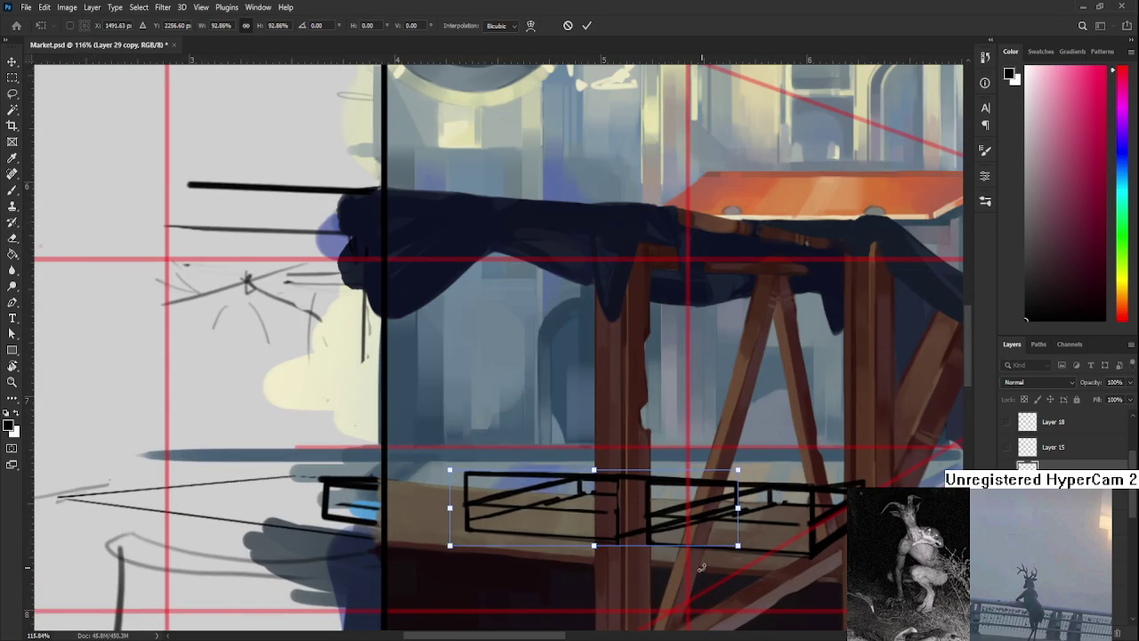
key("Return")
Scroll around the stall to review the repositioned crate sketch.
scroll(701, 567, "down", 3)
scroll(702, 567, "down", 2)
scroll(699, 568, "up", 1)
scroll(700, 568, "up", 2)
scroll(697, 546, "up", 1)
scroll(521, 539, "up", 1)
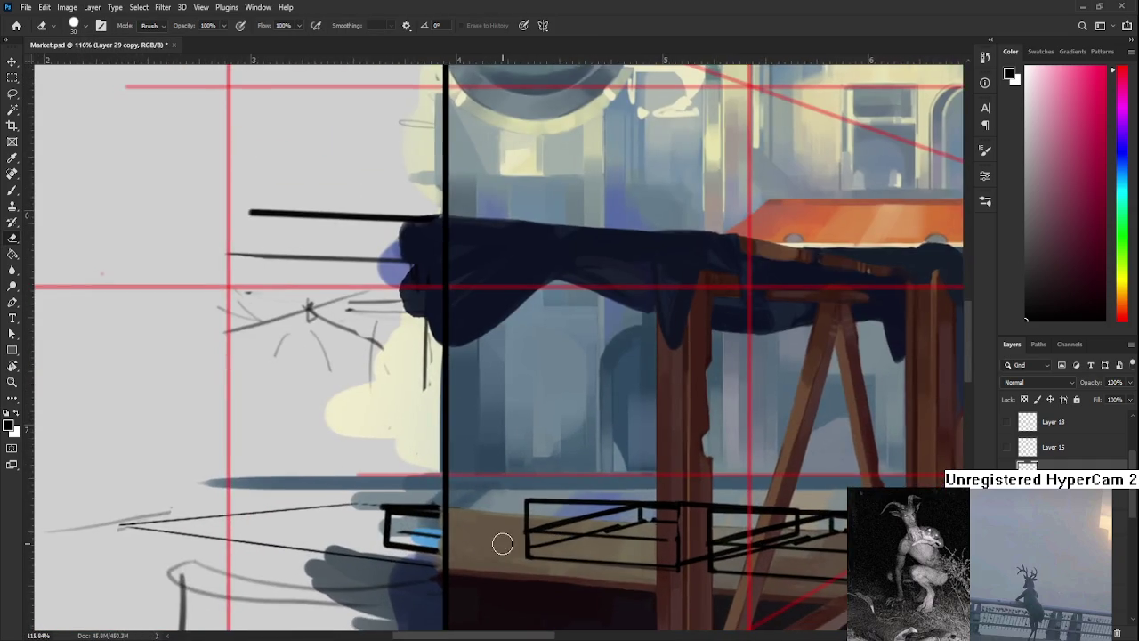
scroll(515, 542, "up", 1)
scroll(486, 539, "up", 1)
scroll(486, 539, "up", 1)
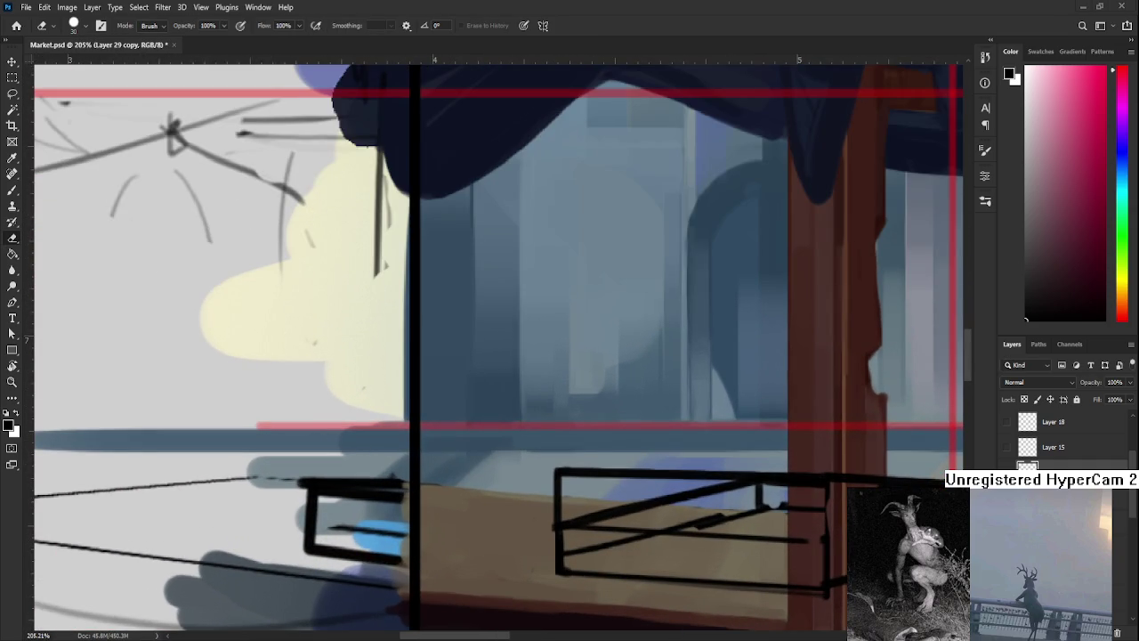
scroll(504, 488, "up", 1)
scroll(445, 561, "down", 1)
scroll(445, 561, "down", 1)
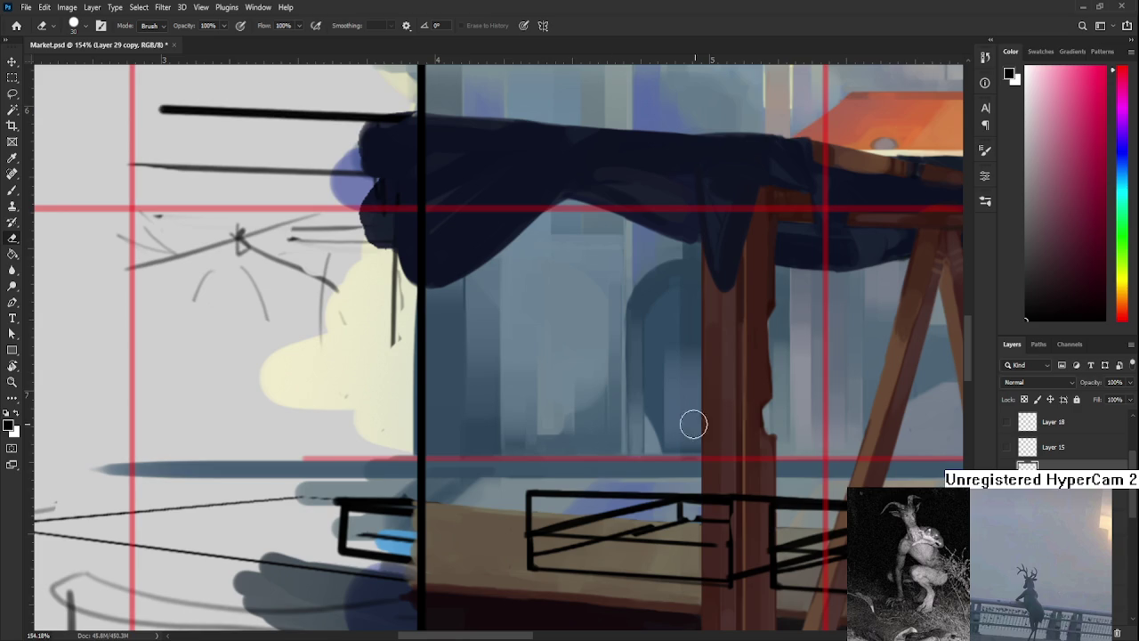
key("b")
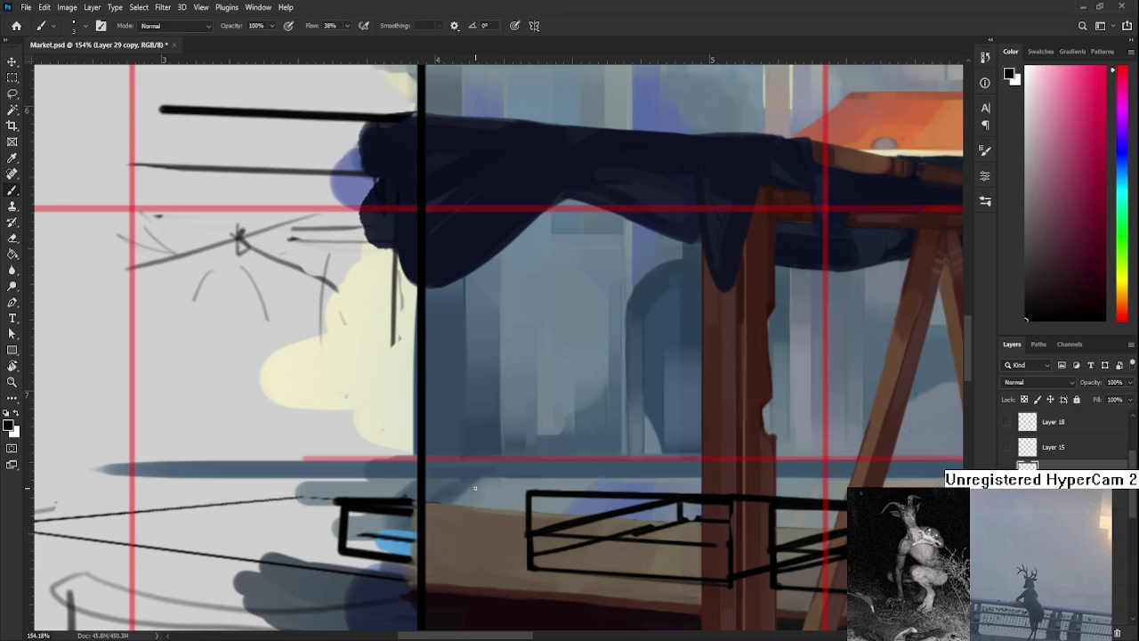
Draw curved strokes to give the front crate a rounded left end.
mouse_move(516, 489)
left_mouse_down()
mouse_move(509, 505)
mouse_move(530, 494)
left_mouse_up()
key("ctrl+z")
left_click_drag(443, 492, 494, 546)
left_click_drag(430, 500, 501, 552)
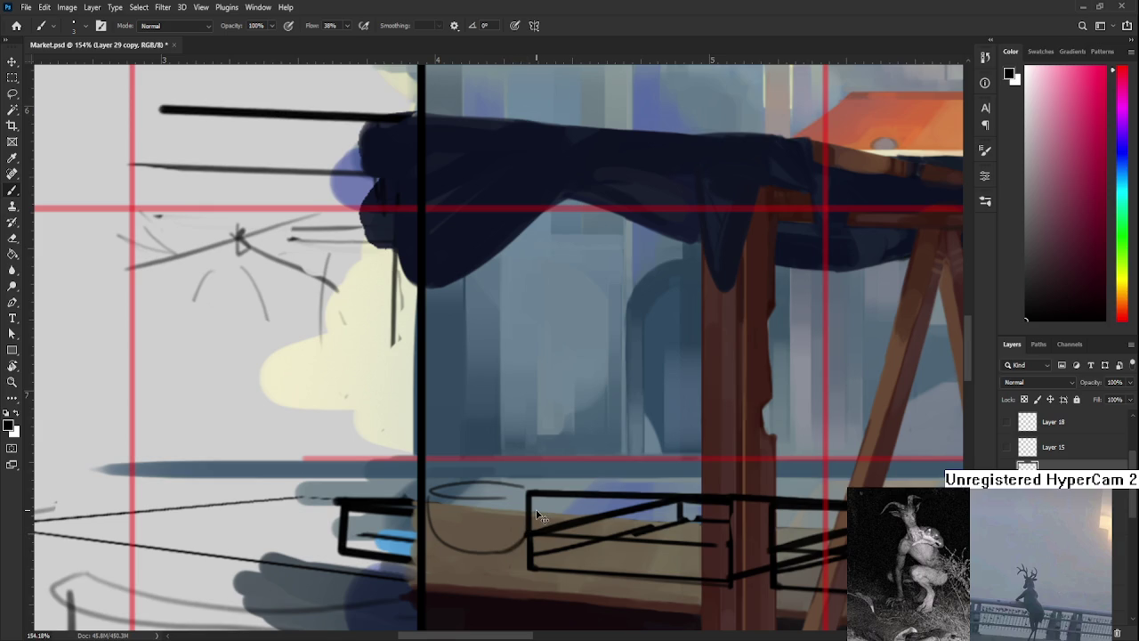
scroll(574, 480, "down", 5)
scroll(574, 481, "down", 5)
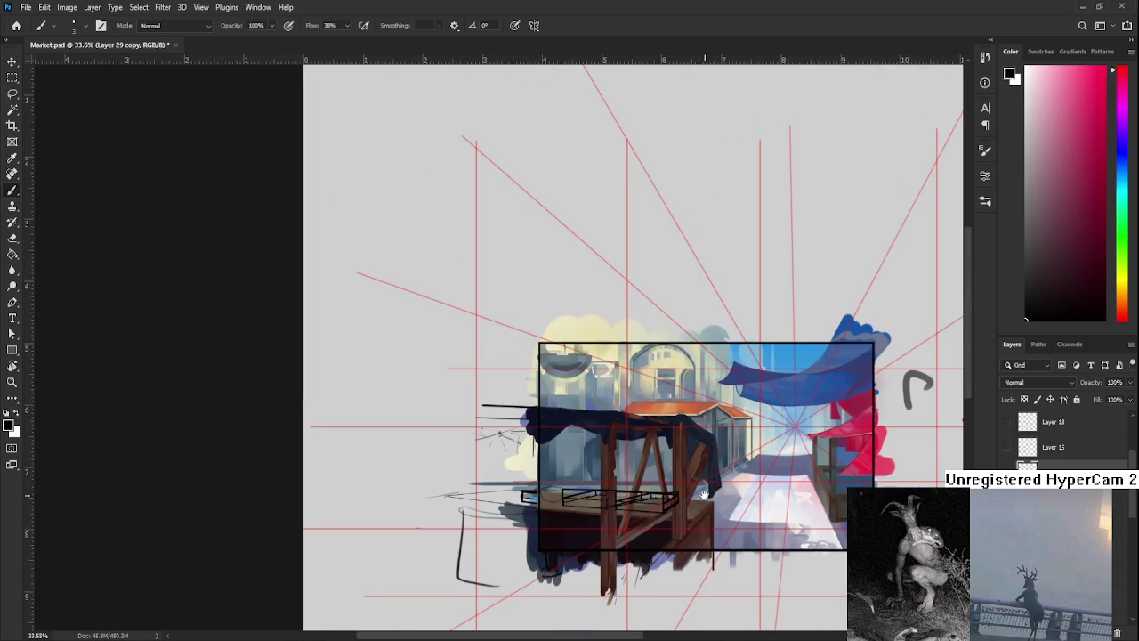
scroll(574, 485, "up", 1)
scroll(574, 494, "left", 2)
scroll(575, 495, "up", 2)
scroll(552, 499, "up", 2)
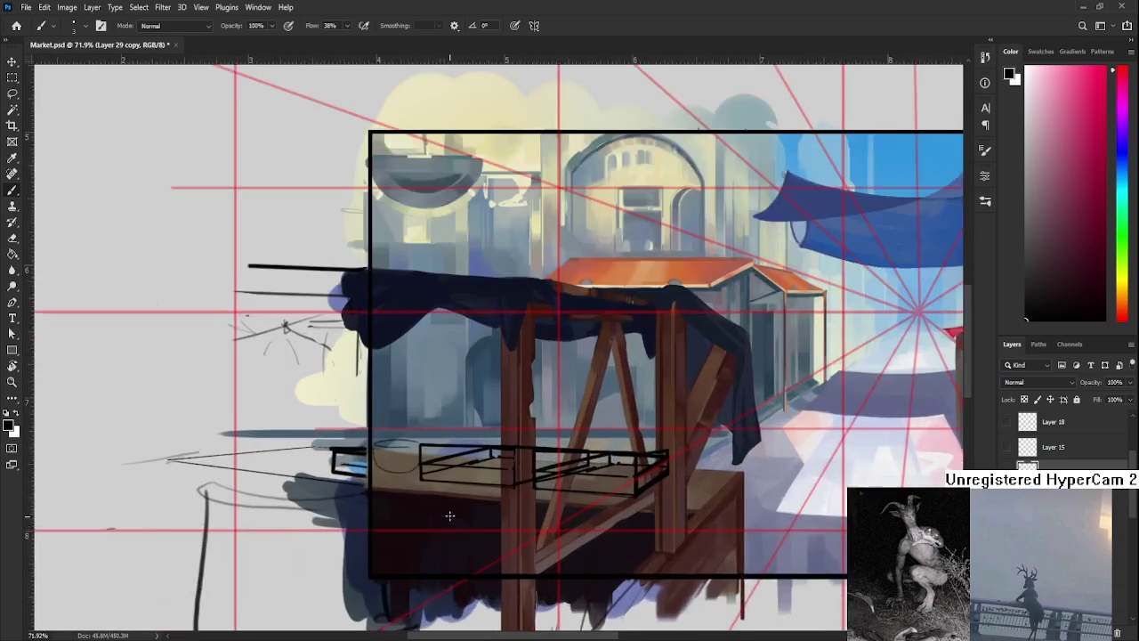
scroll(481, 503, "up", 2)
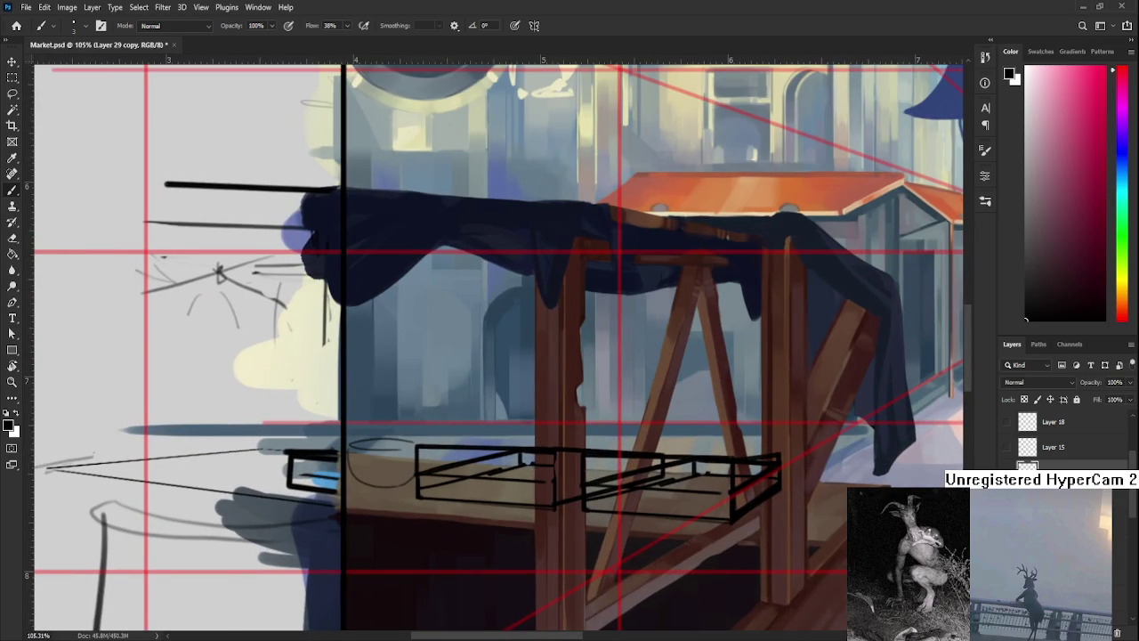
Make Layer 29 the working layer and lasso around the left crate.
key("Delete")
left_click(1067, 468, "ctrl")
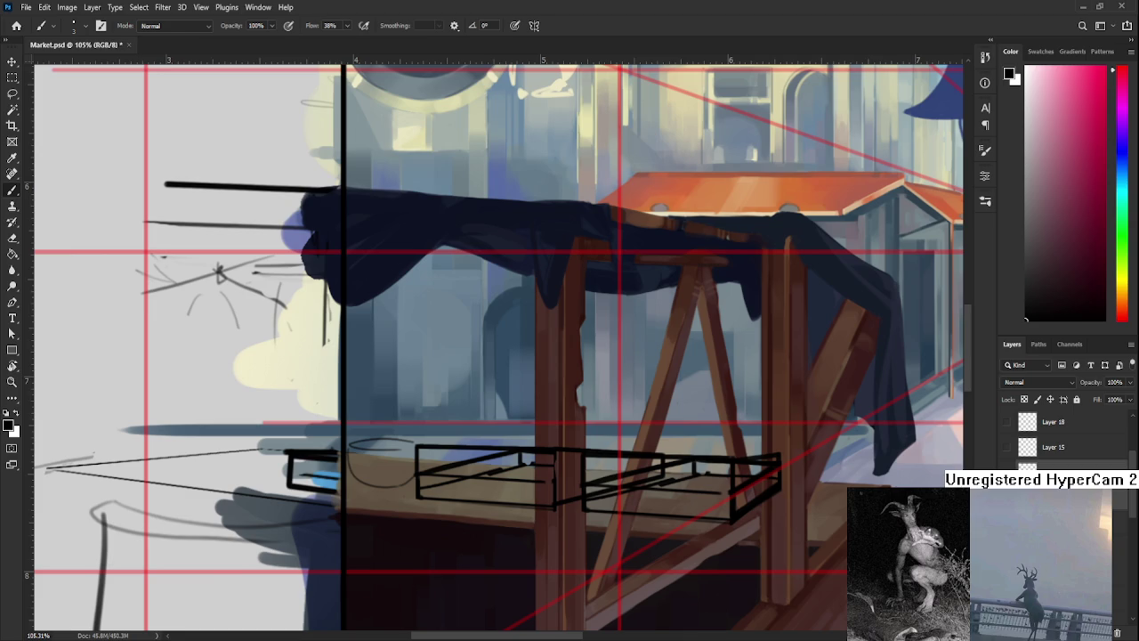
left_click(1067, 466, "ctrl")
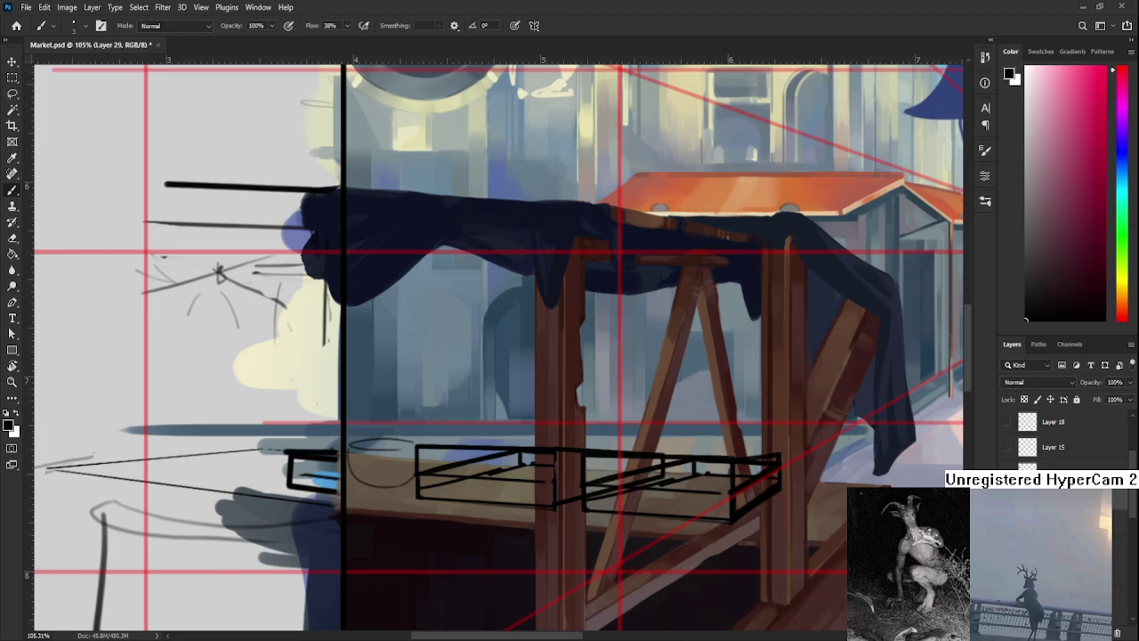
scroll(415, 465, "up", 2)
scroll(415, 465, "up", 2)
scroll(415, 464, "down", 2)
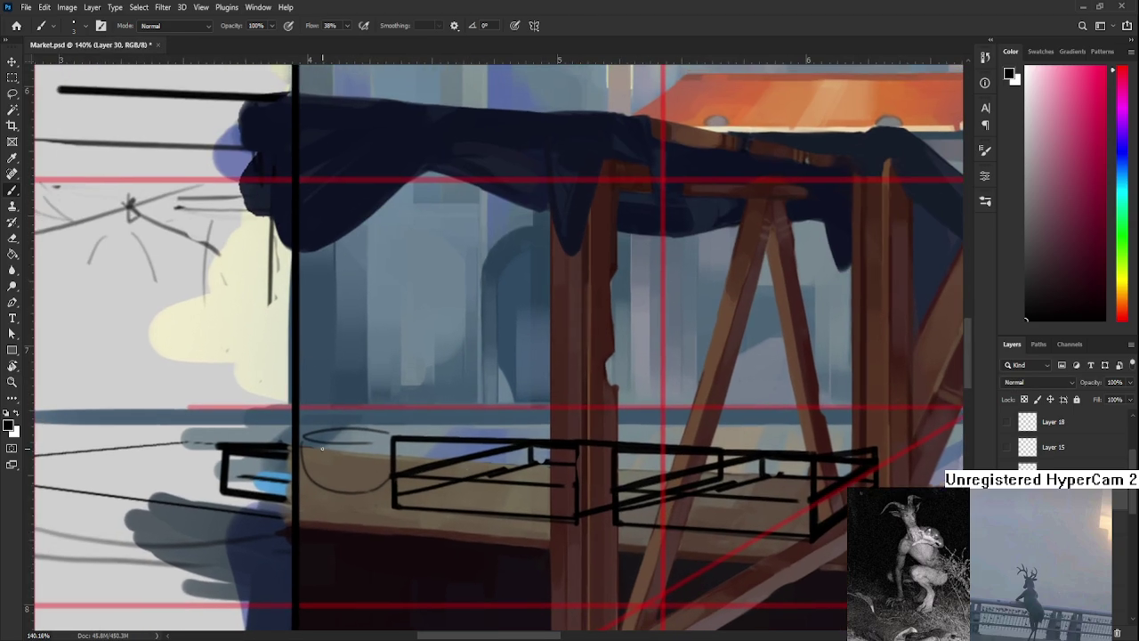
key("l")
mouse_move(299, 439)
left_mouse_down()
mouse_move(698, 451)
mouse_move(734, 481)
mouse_move(552, 521)
mouse_move(398, 514)
mouse_move(298, 459)
mouse_move(299, 438)
left_mouse_up()
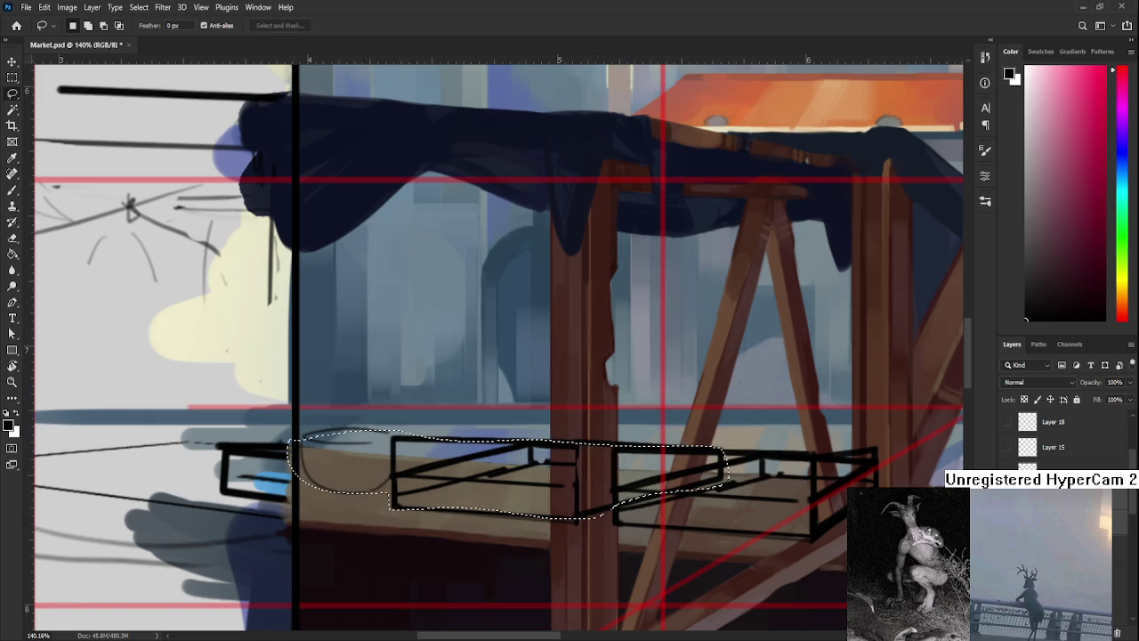
Fill the reselected crate shape with a first brown and check the result.
key("b")
scroll(655, 493, "down", 3)
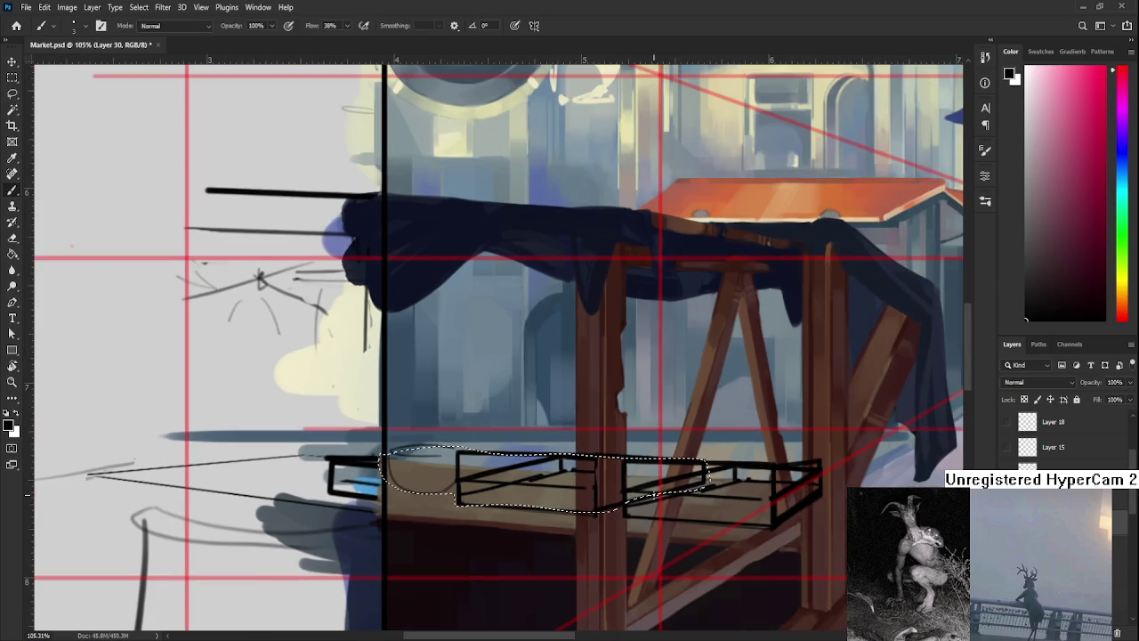
left_click_drag(610, 483, 566, 495)
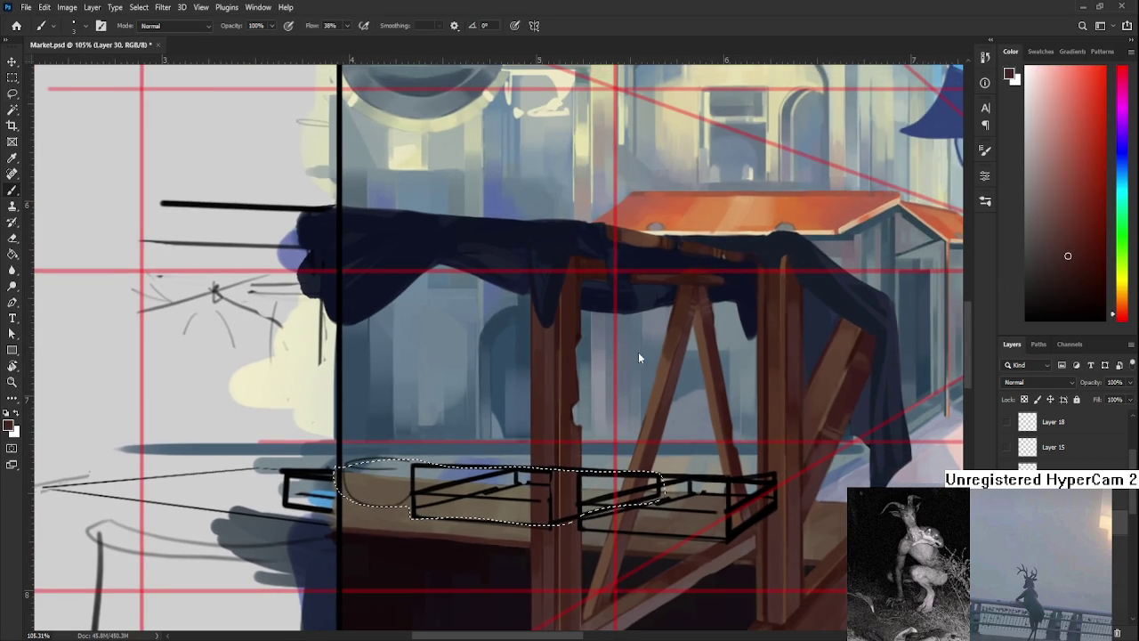
key("ctrl+d")
key("ctrl+shift+d")
key("g")
left_click(512, 509)
scroll(513, 509, "up", 2)
key("ctrl+d")
key("ctrl+shift+d")
scroll(654, 426, "down", 2)
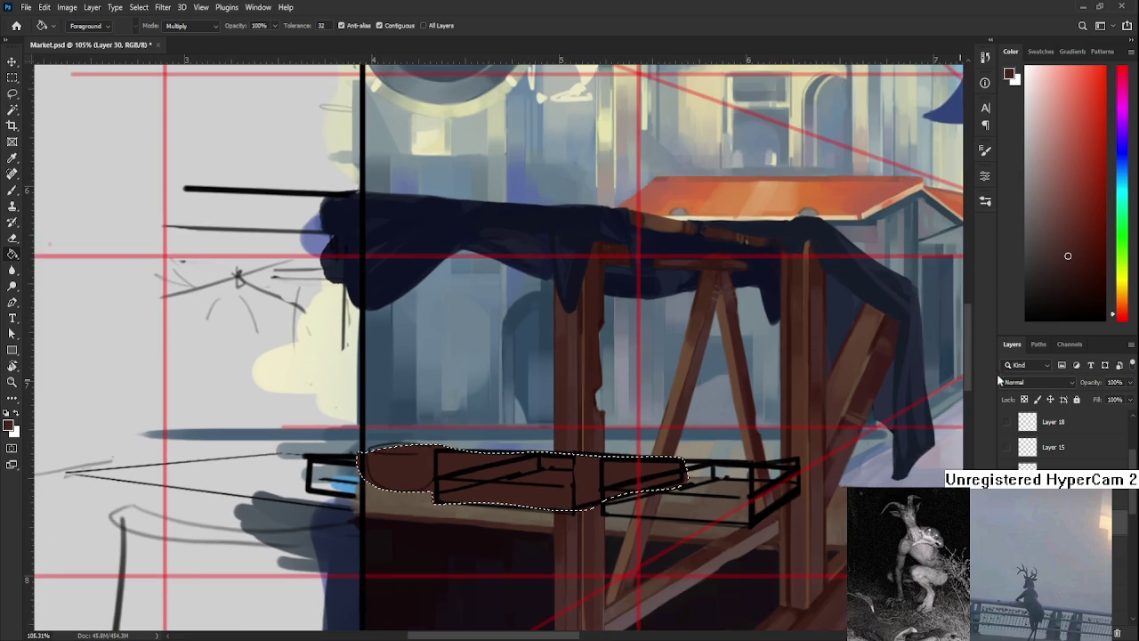
Try orange-brown and olive-brown fills on the crate, then undo them.
left_click(1120, 296)
left_click(588, 476)
key("ctrl+z")
key("ctrl+z")
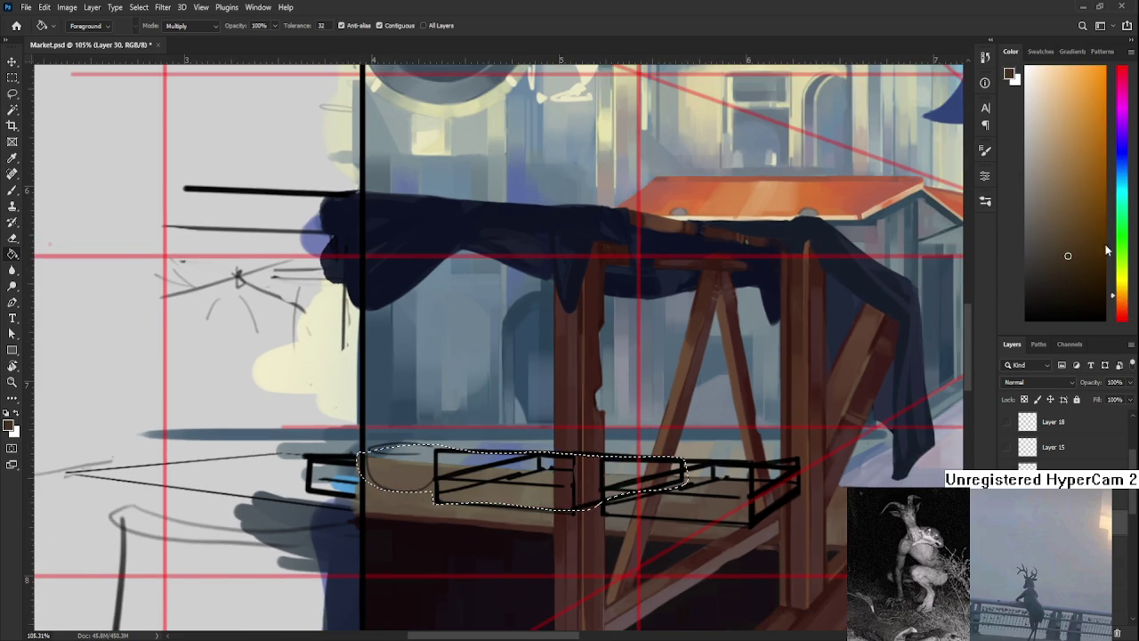
left_click(583, 503)
scroll(592, 525, "down", 2)
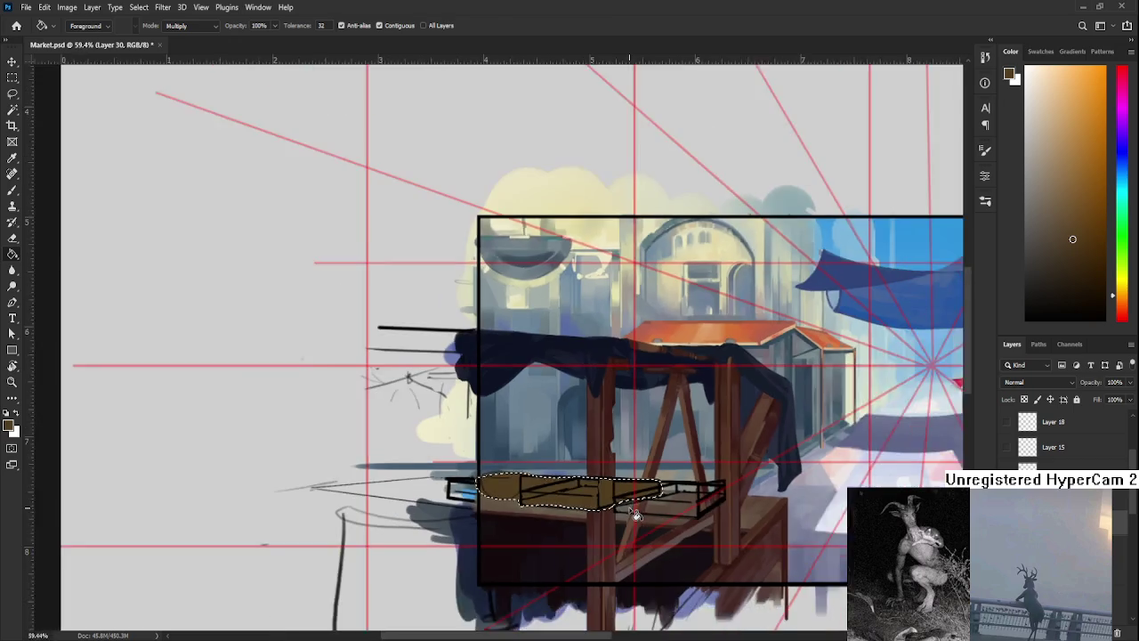
scroll(632, 508, "up", 1)
key("ctrl+z")
scroll(637, 504, "up", 1)
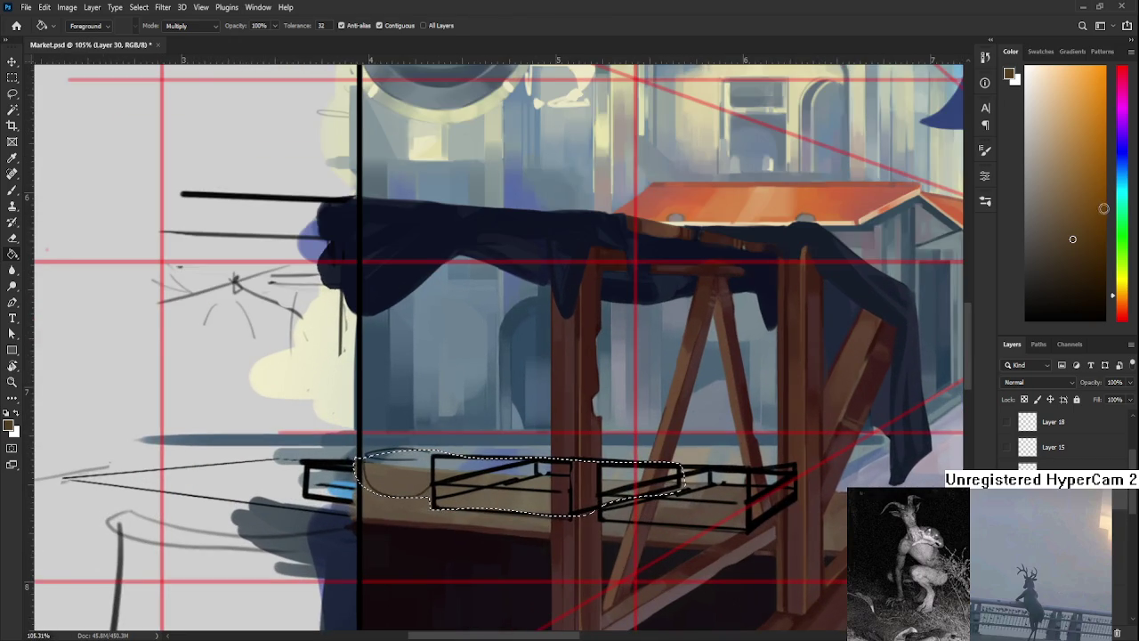
Fill the reselected crate with a dark red-brown base colour.
key("b")
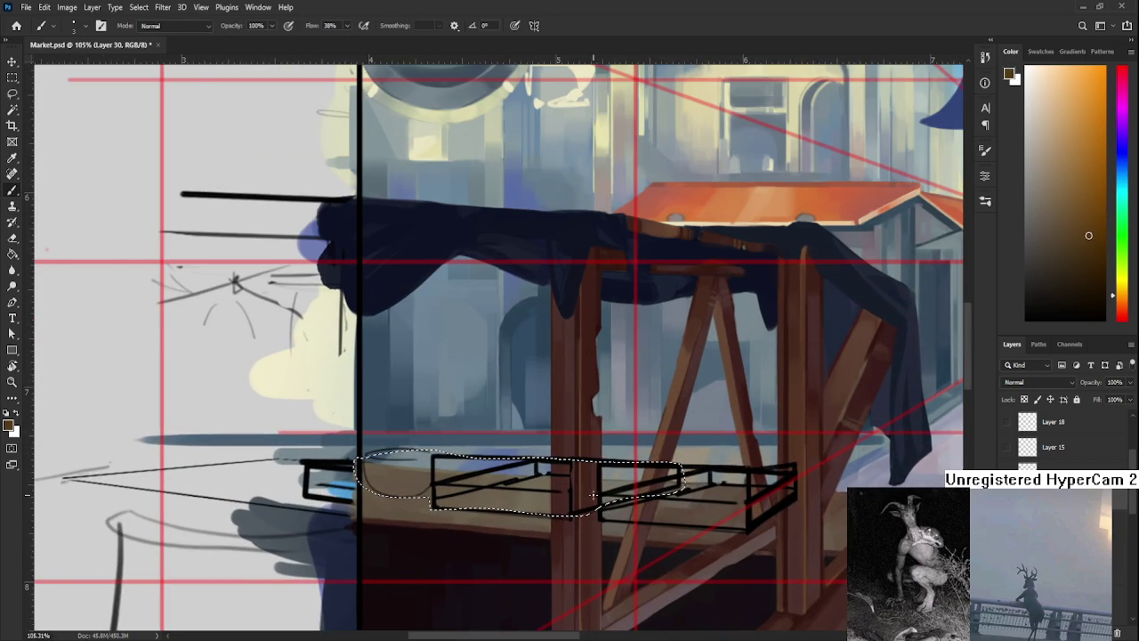
key("ctrl+d")
scroll(558, 485, "up", 1)
key("ctrl+shift+d")
key("g")
left_click(559, 498)
key("ctrl+z")
left_click(559, 498, "alt")
left_click(499, 506)
scroll(534, 534, "left", 1)
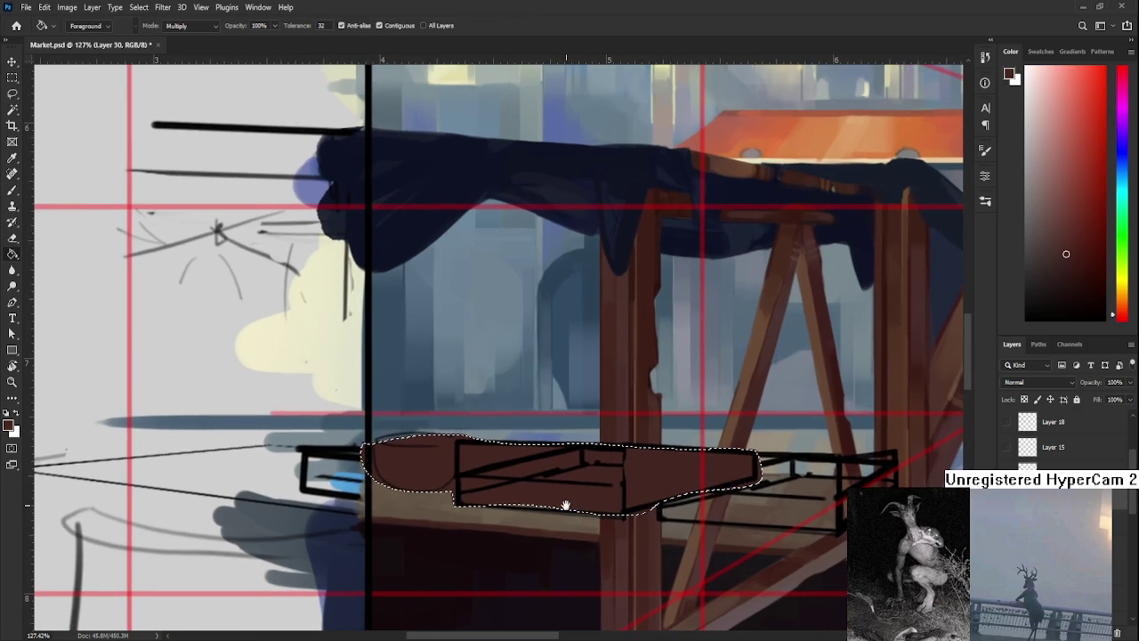
Deselect and compare the crate hidden and shown, restoring its fill and black outlines.
key("l")
key("ctrl+d")
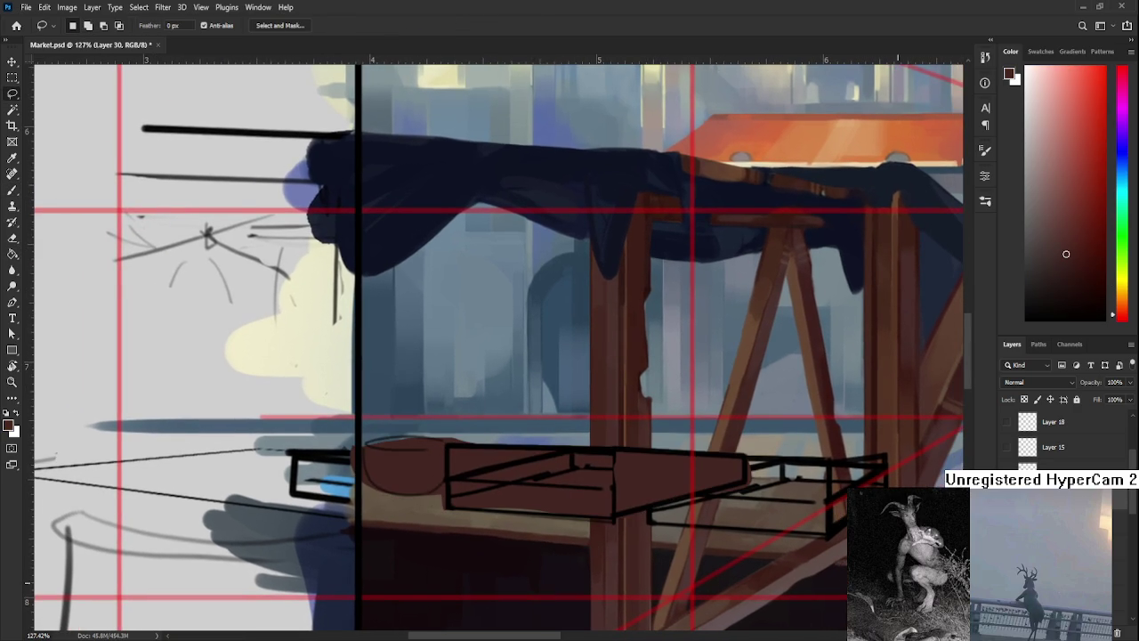
left_click_drag(549, 551, 499, 521)
key("Delete")
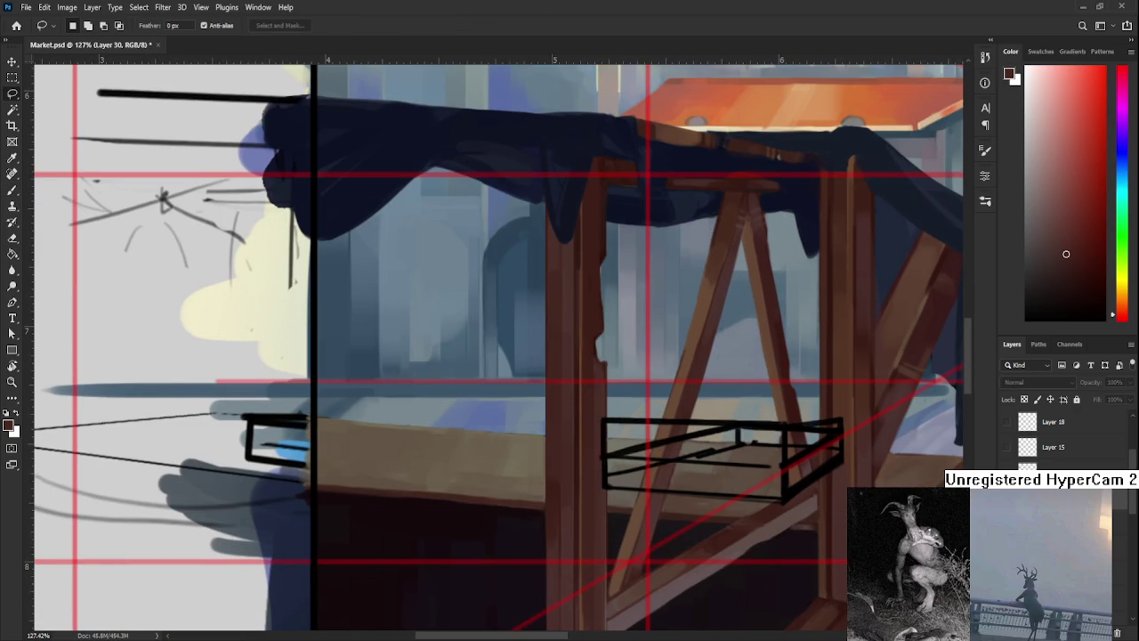
key("ctrl+z")
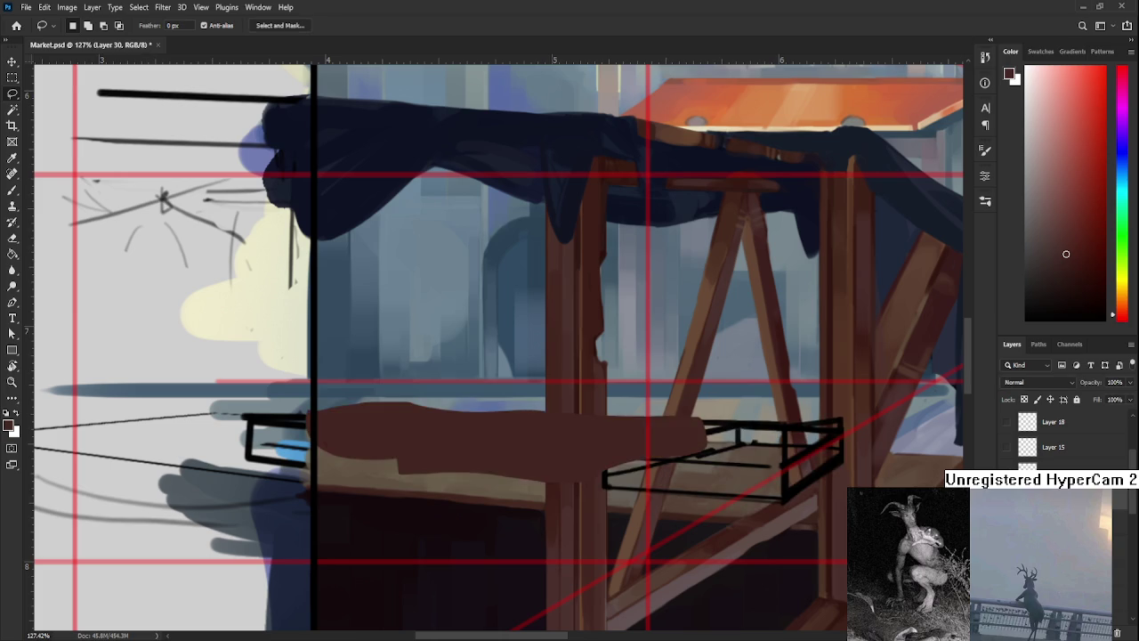
key("ctrl+z")
key("ctrl+z")
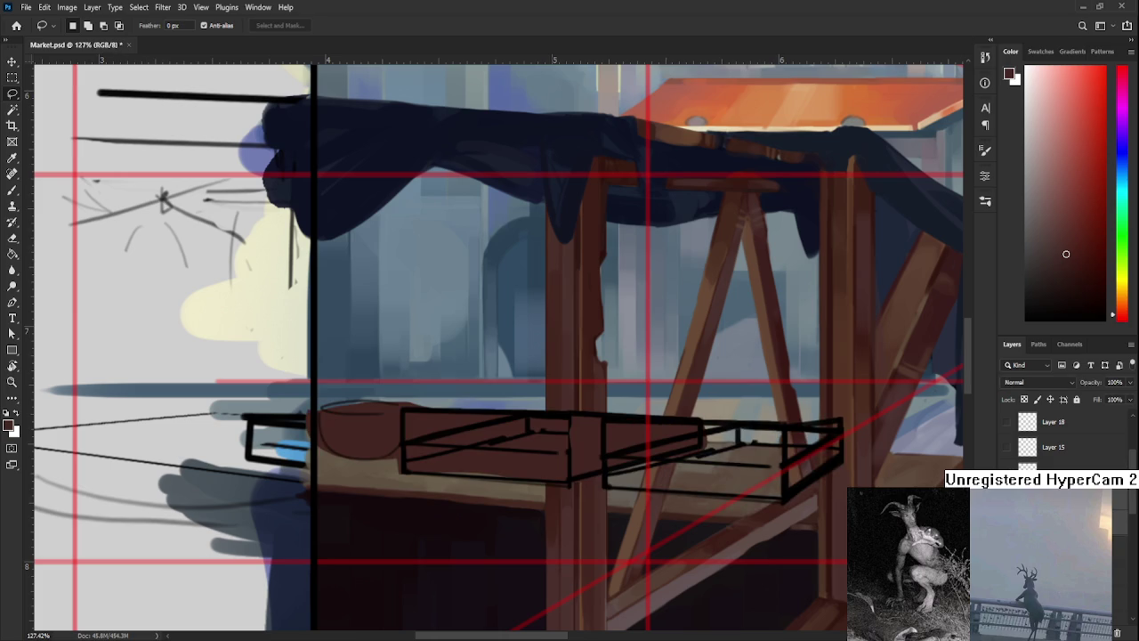
key("ctrl+z")
Lasso around the right crate tray.
key("b")
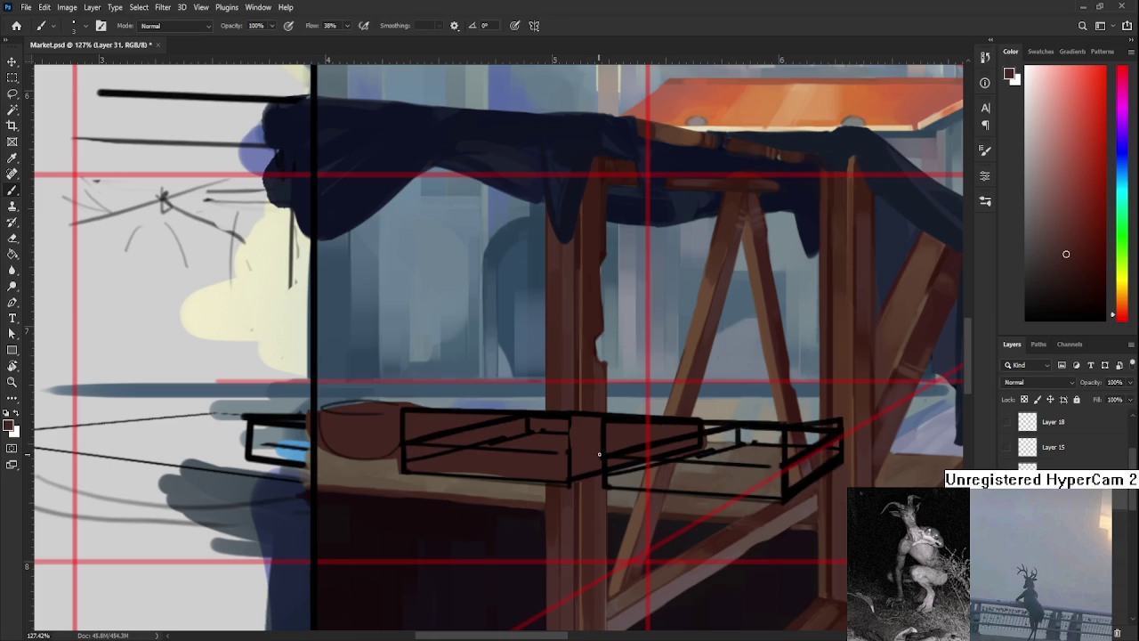
key("l")
mouse_move(614, 421)
left_mouse_down()
mouse_move(739, 433)
mouse_move(615, 419)
mouse_move(612, 495)
mouse_move(696, 498)
mouse_move(783, 499)
mouse_move(848, 461)
mouse_move(841, 420)
mouse_move(645, 421)
mouse_move(712, 465)
left_mouse_up()
key("b")
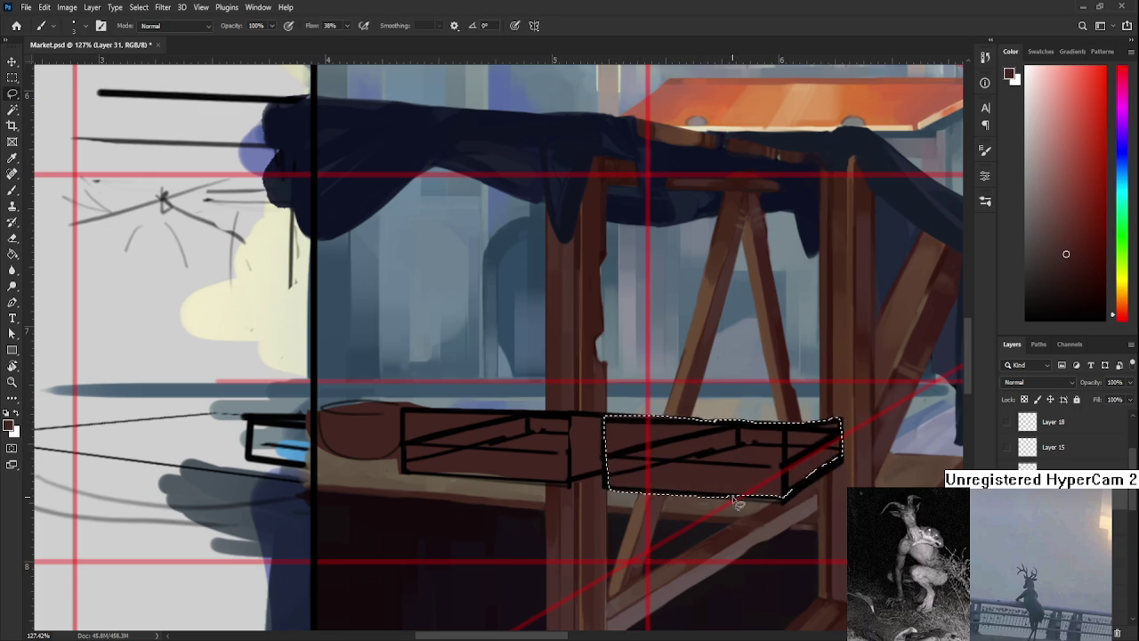
key("l")
scroll(763, 538, "down", 3)
scroll(764, 538, "down", 1)
scroll(694, 534, "up", 3)
key("b")
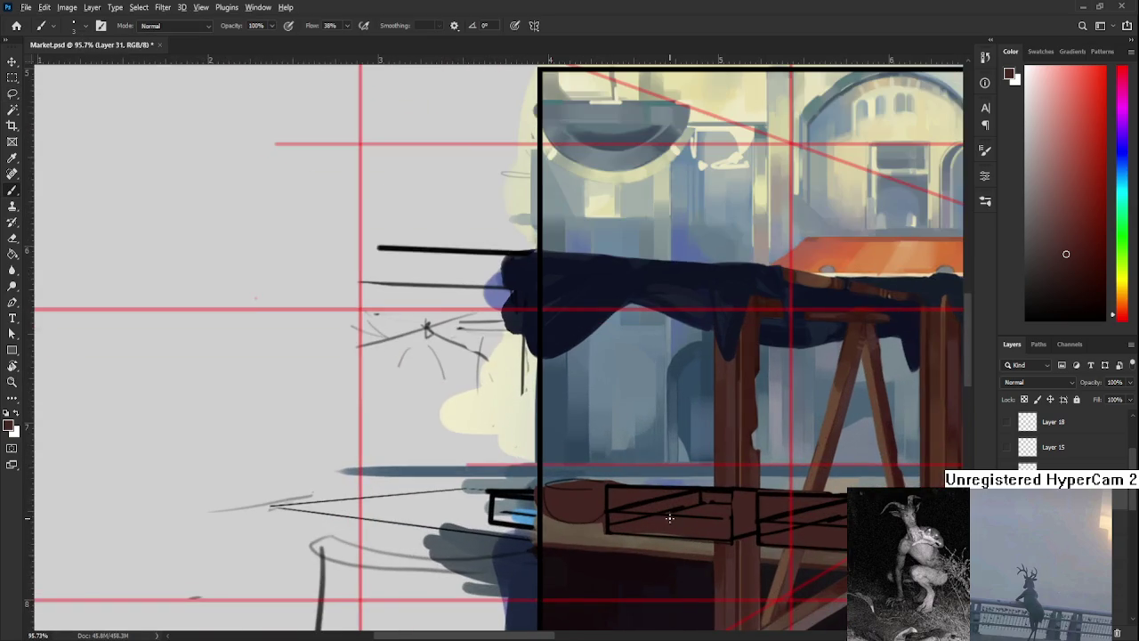
scroll(655, 532, "up", 10)
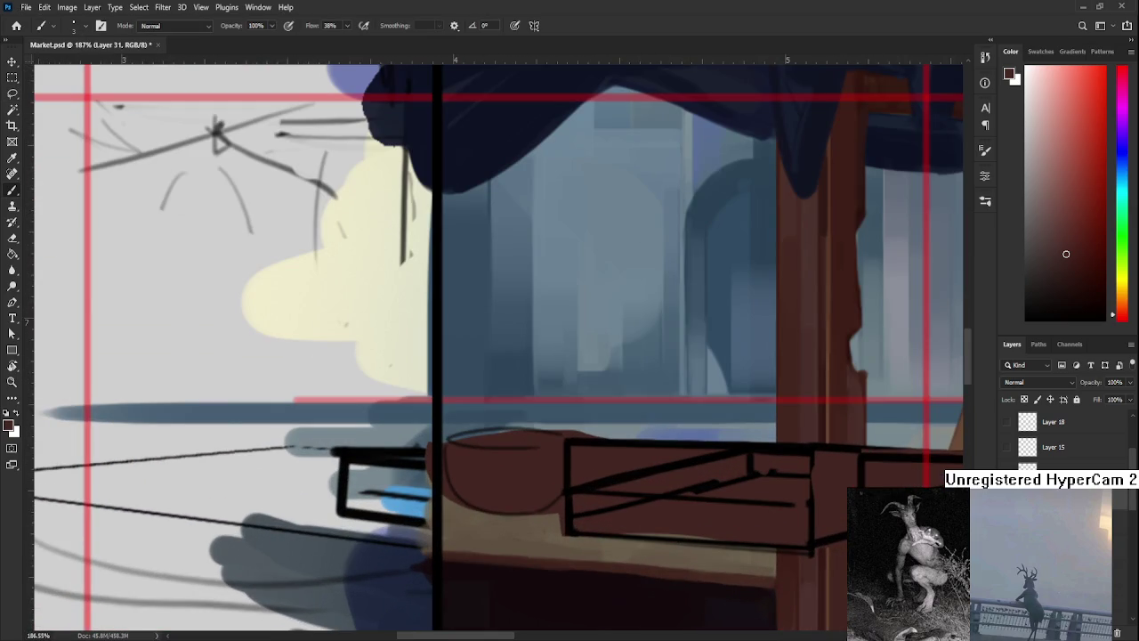
Switch the working layer from Layer 29 copy to Layer 30.
left_click(796, 519, "ctrl")
left_click(651, 527, "ctrl")
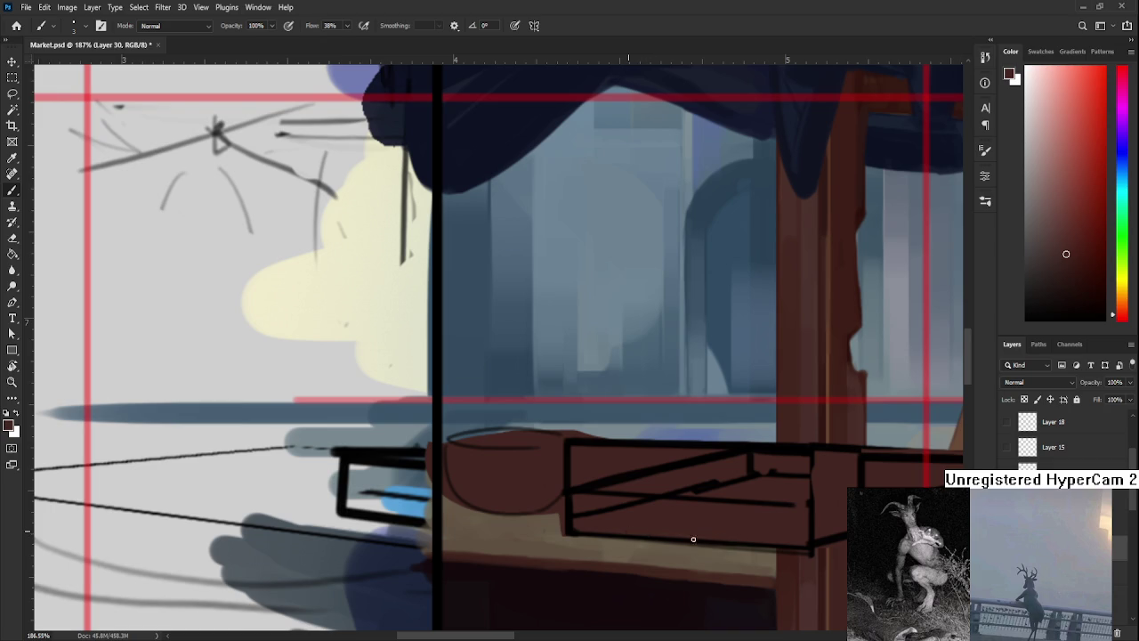
scroll(740, 531, "down", 2)
scroll(676, 480, "down", 2)
scroll(672, 461, "down", 2)
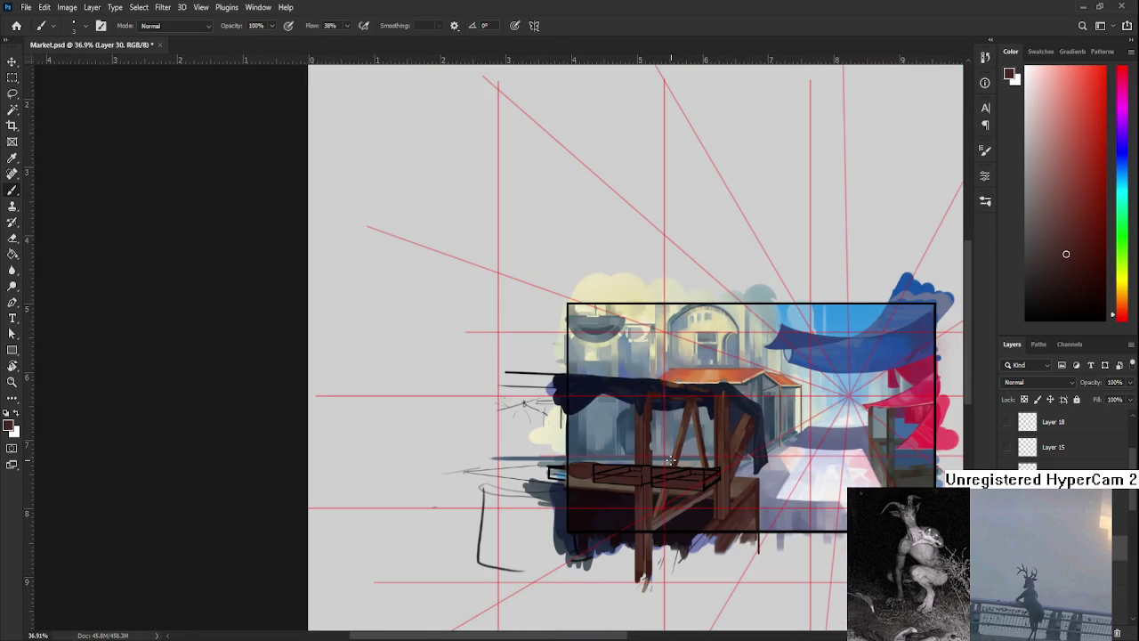
scroll(670, 459, "up", 1)
scroll(676, 461, "up", 2)
scroll(690, 462, "up", 1)
scroll(701, 464, "up", 1)
scroll(701, 463, "down", 2)
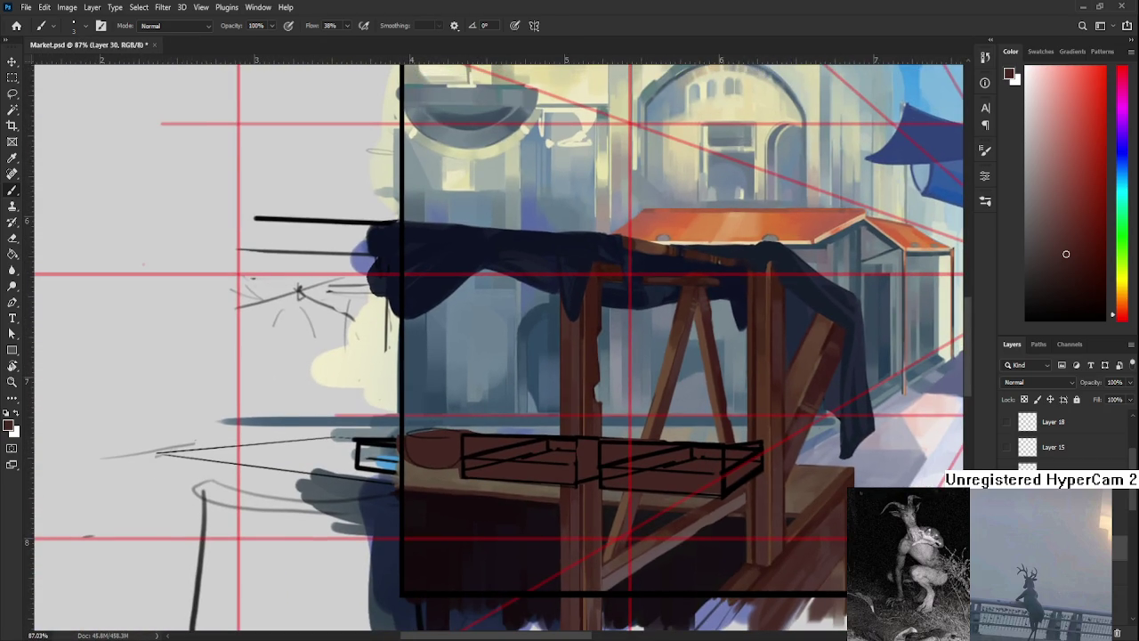
Remove and restore the right tray's last change, then centre the view on that tray.
key("ctrl+z")
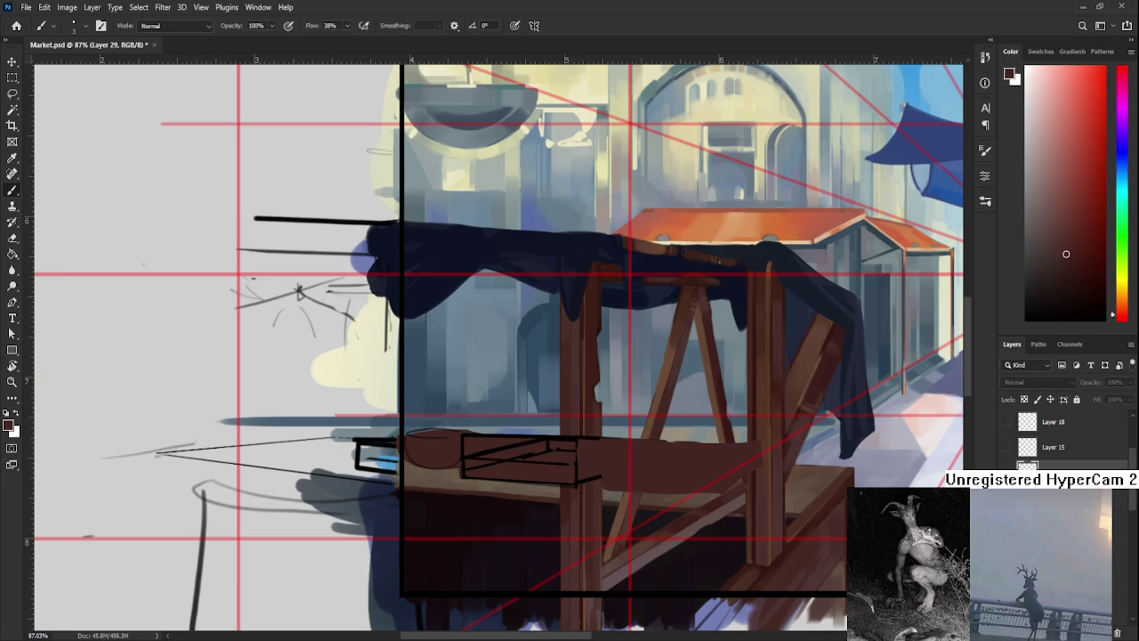
key("ctrl+z")
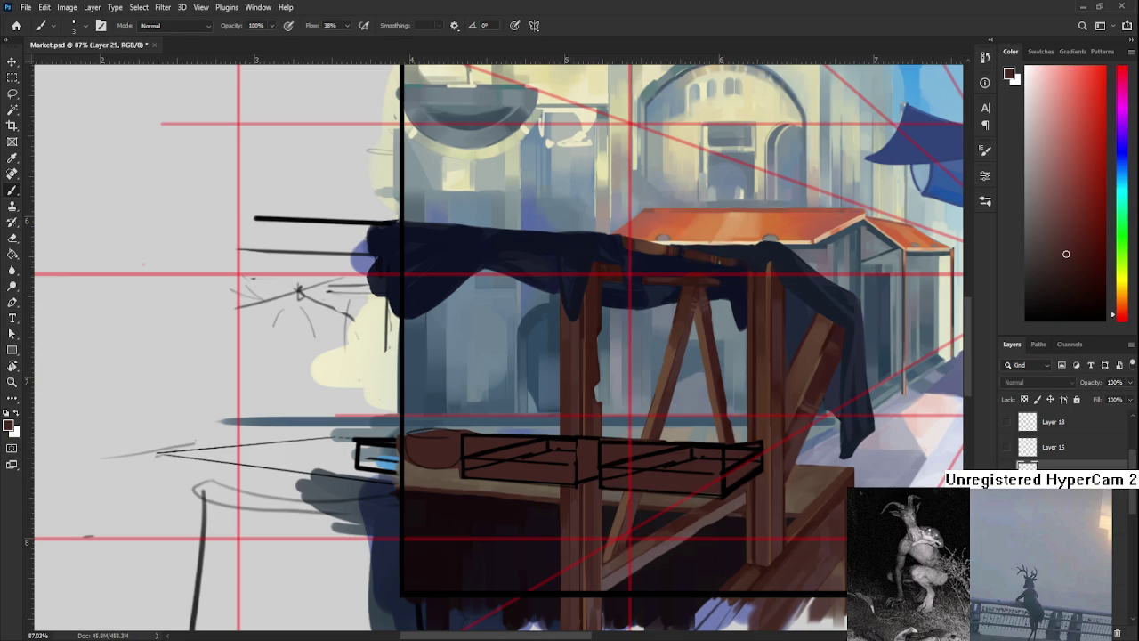
scroll(721, 454, "up", 5)
left_click_drag(739, 481, 542, 439)
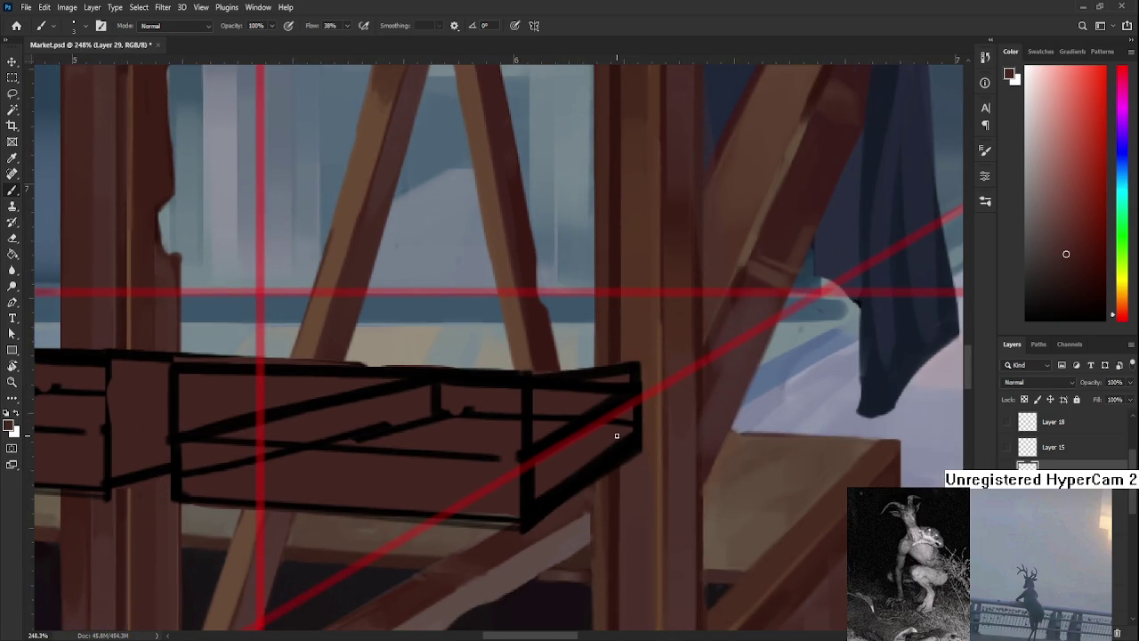
key("bracketright")
scroll(593, 382, "down", 3)
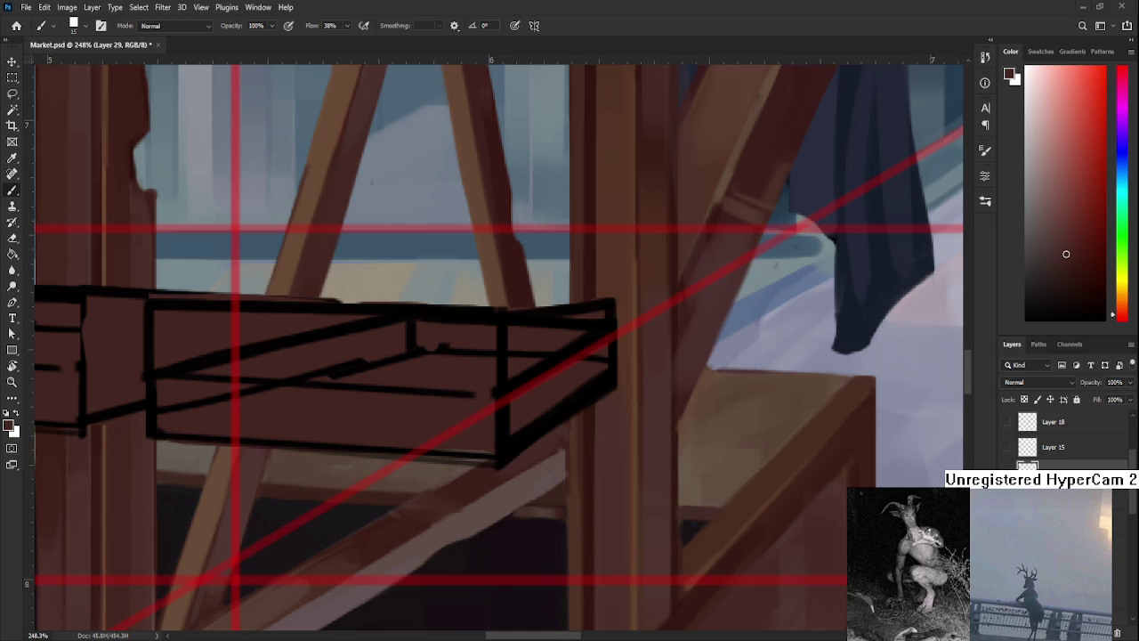
left_click_drag(411, 393, 375, 442)
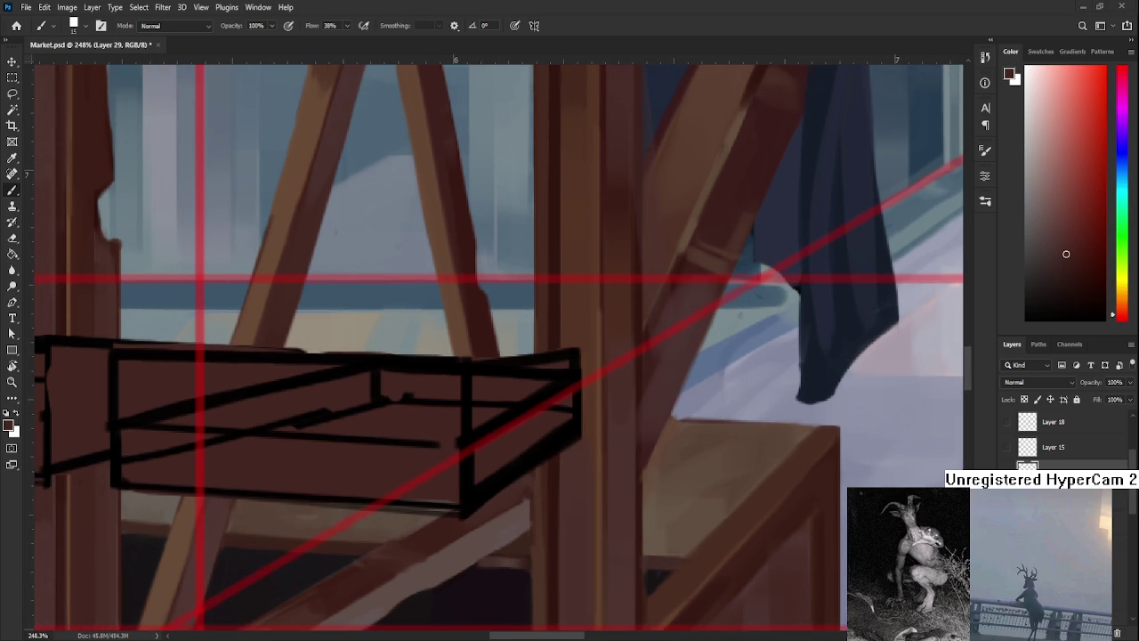
Test a dark line along the tray's lower-right edge, undo it, and resample the dark reddish-brown.
mouse_move(532, 432)
left_mouse_down()
mouse_move(512, 456)
mouse_move(457, 427)
left_mouse_up()
left_click(526, 476, "alt")
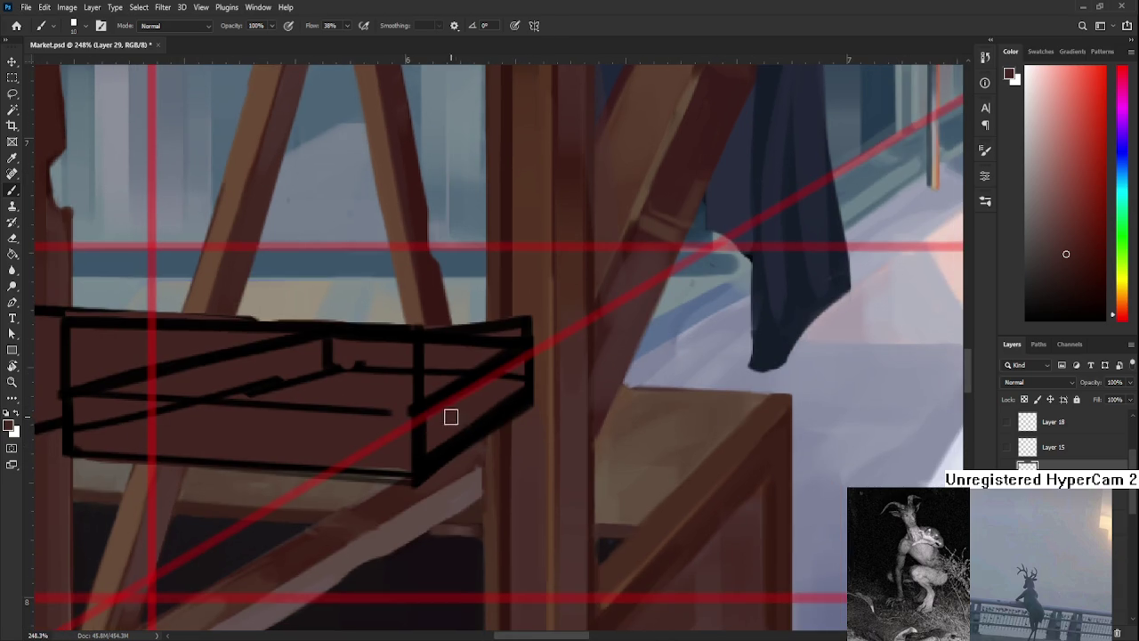
left_click_drag(429, 463, 517, 394)
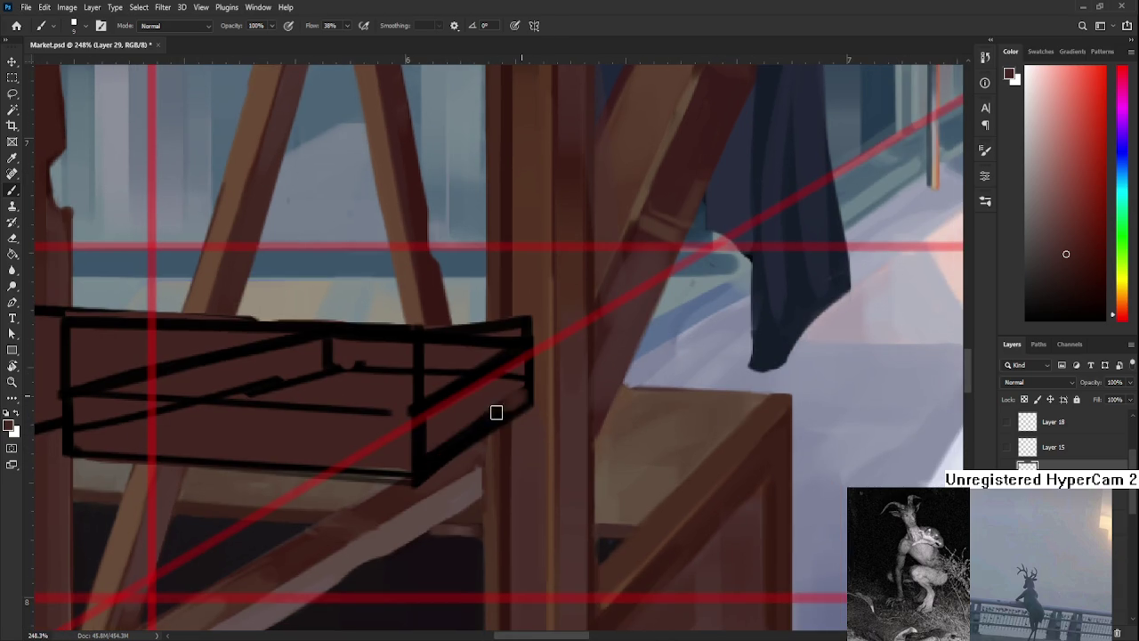
key("ctrl+z")
left_click_drag(445, 448, 528, 388)
key("ctrl+z")
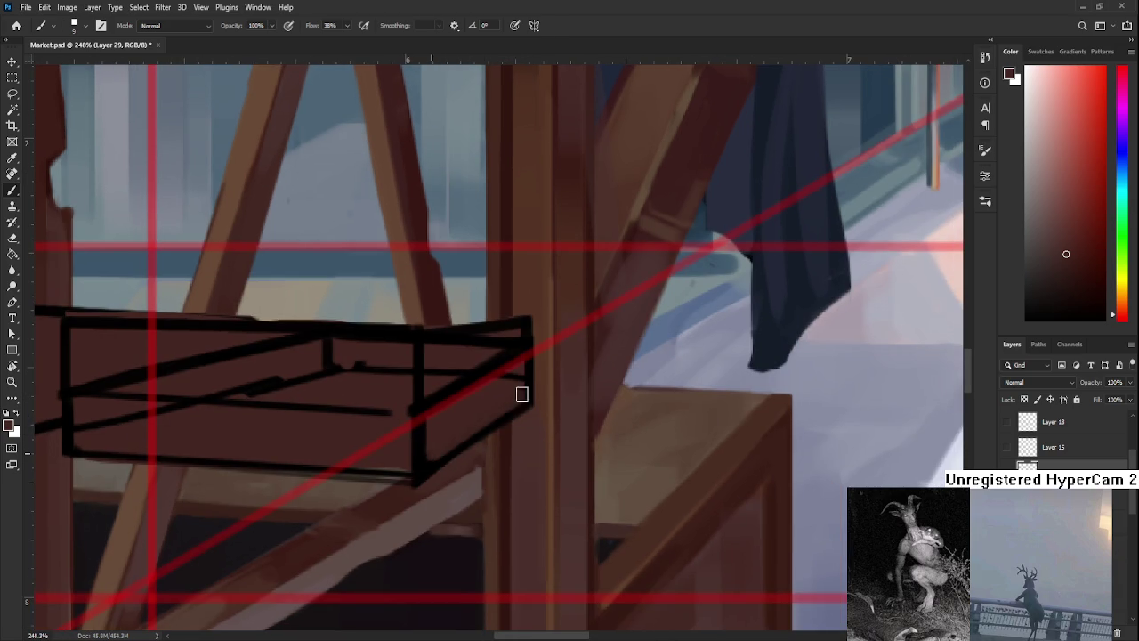
mouse_move(444, 445)
left_mouse_down()
mouse_move(529, 389)
mouse_move(425, 460)
left_mouse_up()
key("ctrl+z")
key("ctrl+z")
key("d")
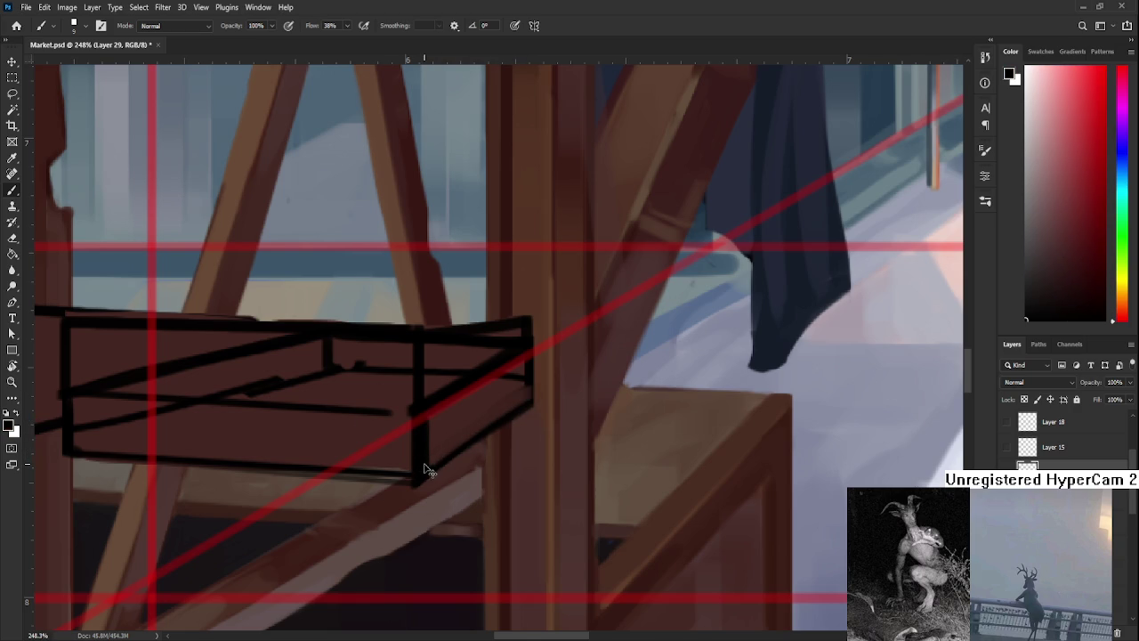
left_click(434, 451, "alt")
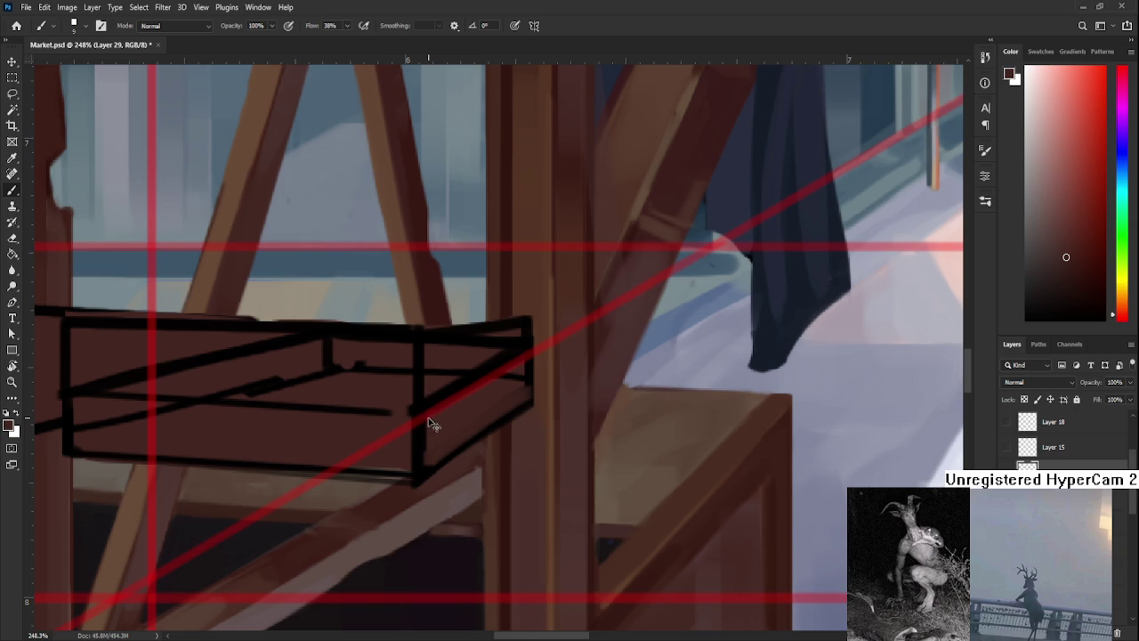
Enlarge the brush and sample a lighter brown from the wood near the tray's right end.
scroll(437, 433, "up", 1)
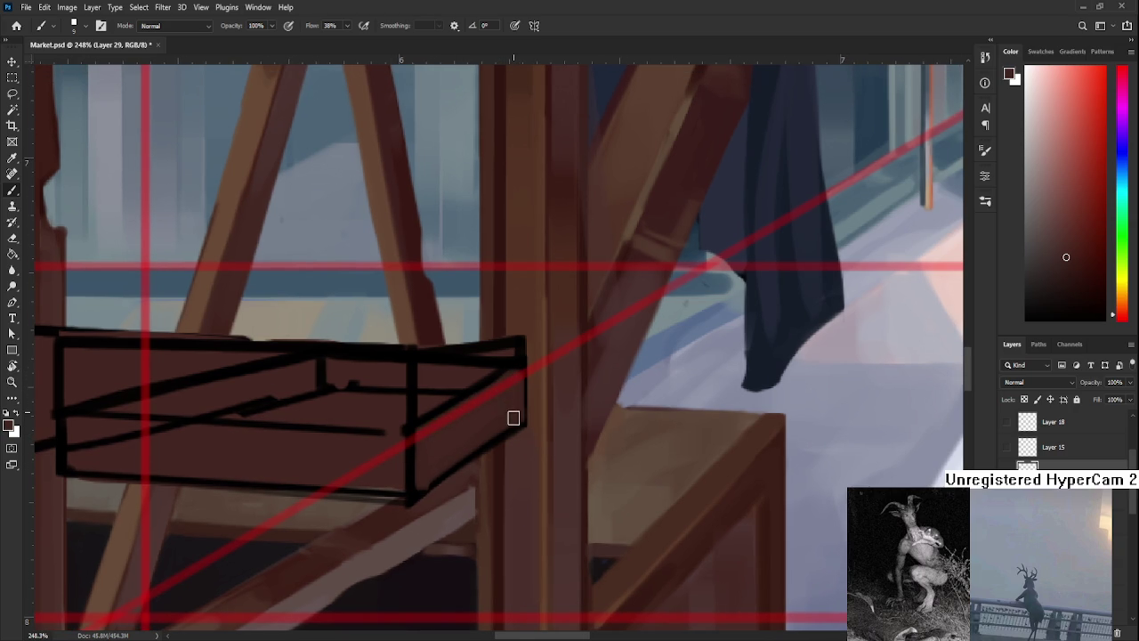
scroll(480, 436, "up", 2)
key("bracketright")
key("bracketright")
key("bracketright")
left_click(494, 438, "alt")
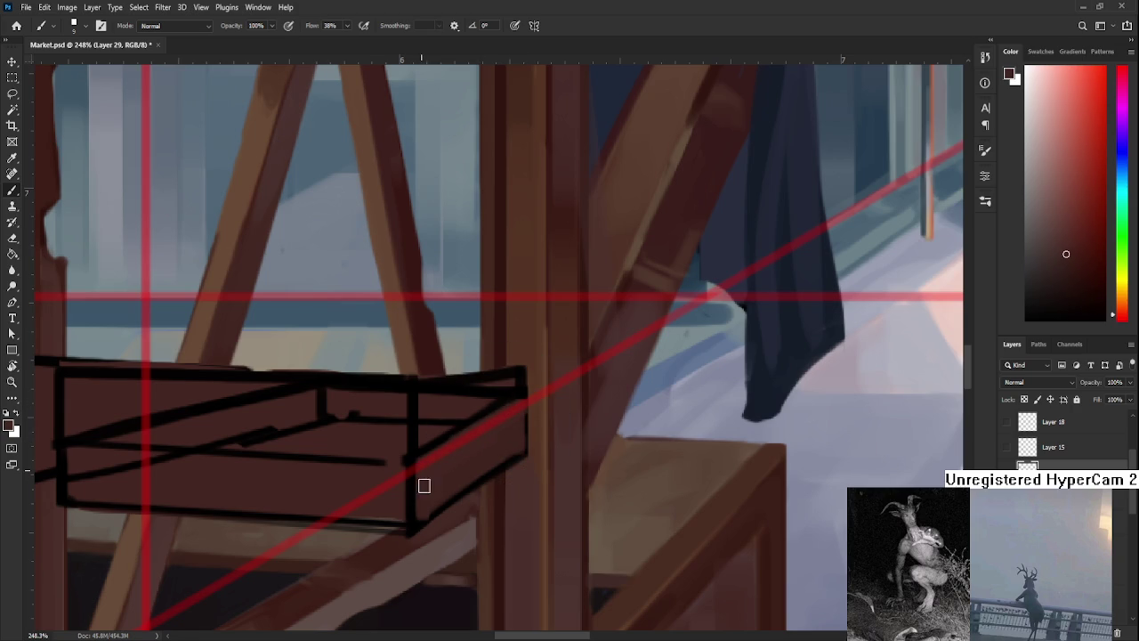
left_click_drag(445, 476, 472, 456)
scroll(493, 433, "down", 5)
scroll(494, 432, "up", 3)
scroll(493, 430, "up", 1)
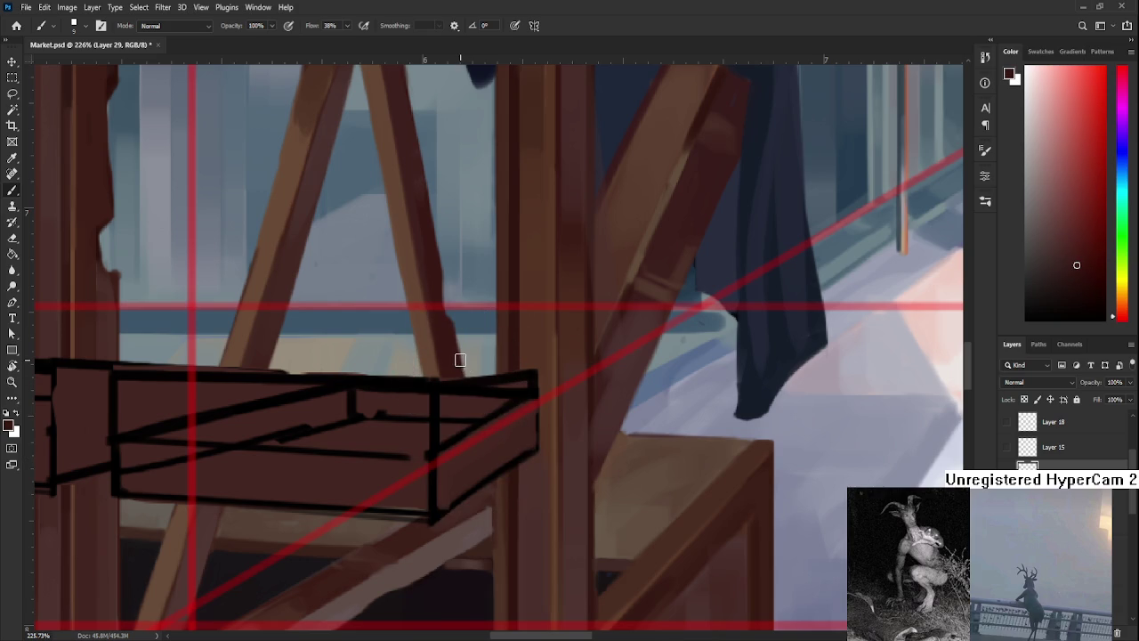
left_click_drag(506, 425, 473, 407)
Paint the tray's end panel in lighter reddish and orange-brown tones.
mouse_move(420, 458)
left_mouse_down()
mouse_move(435, 465)
mouse_move(419, 453)
mouse_move(443, 451)
left_mouse_up()
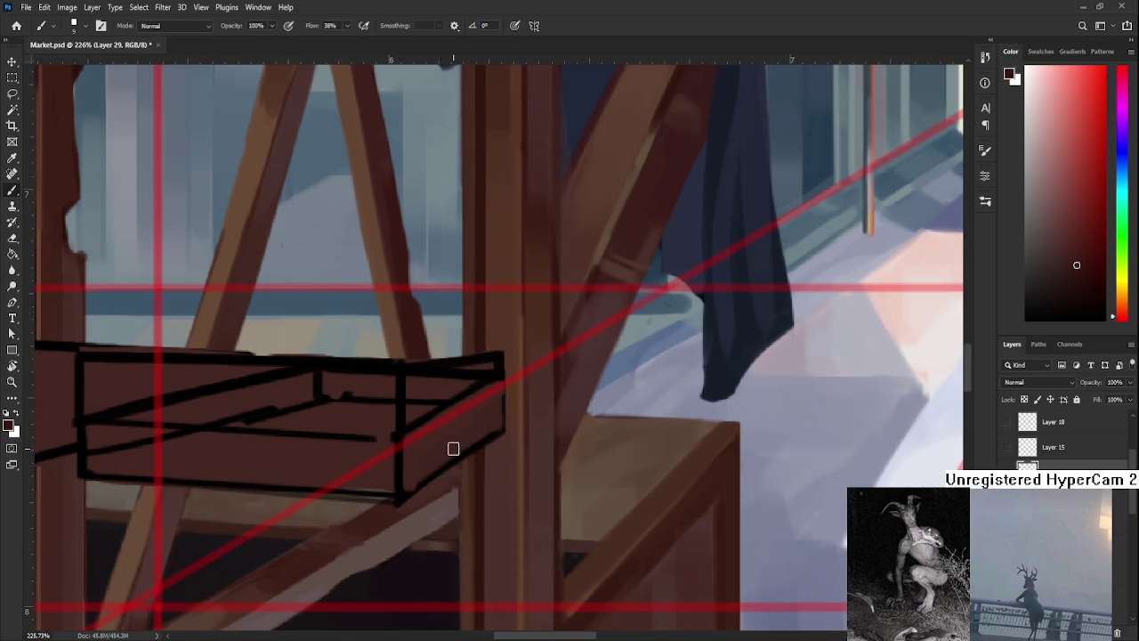
left_click_drag(522, 407, 520, 346)
mouse_move(422, 445)
left_mouse_down()
mouse_move(463, 432)
mouse_move(409, 471)
mouse_move(489, 415)
left_mouse_up()
left_click(492, 408, "alt")
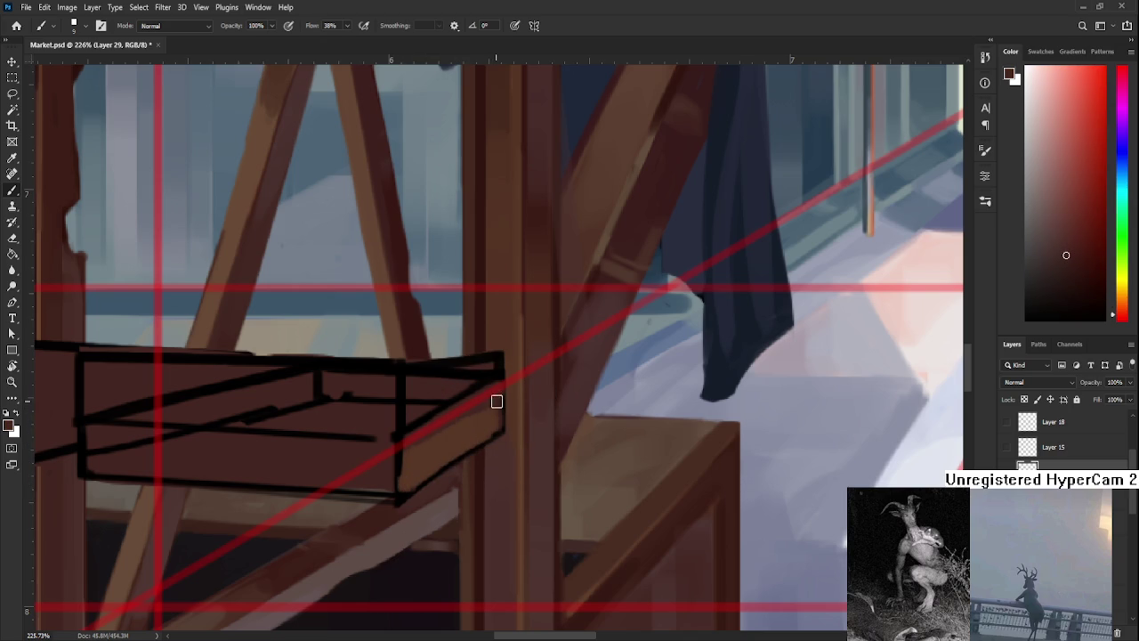
left_click(428, 450, "alt")
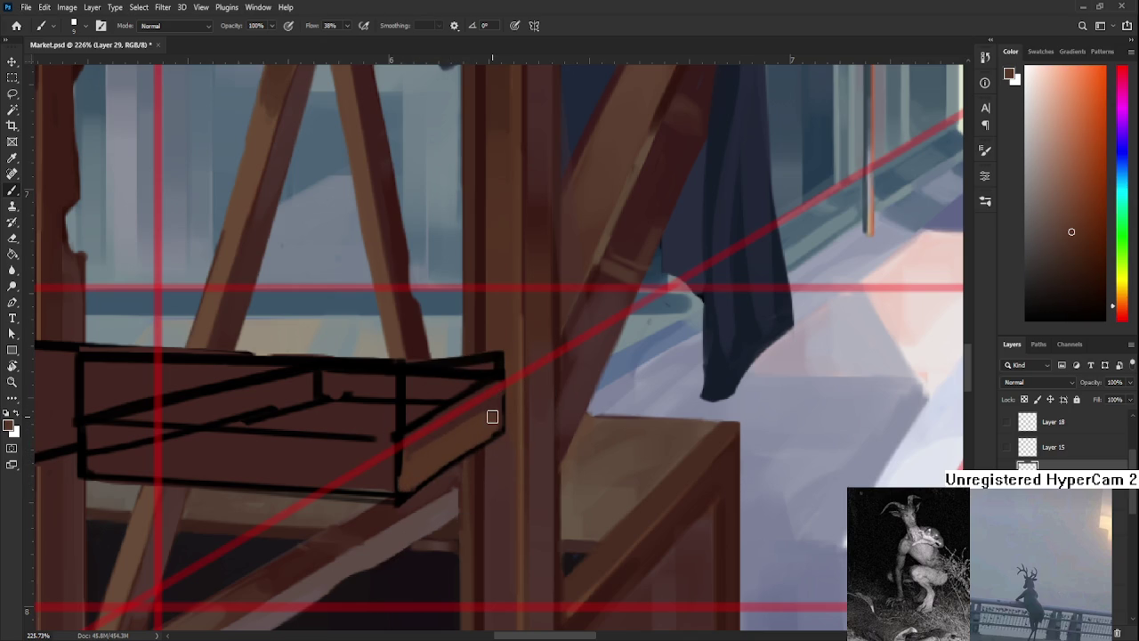
scroll(492, 416, "down", 3)
scroll(1067, 436, "down", 2)
Sample colours from the tray and crate, settling on the dark red of the stall's wood.
scroll(1068, 437, "down", 2)
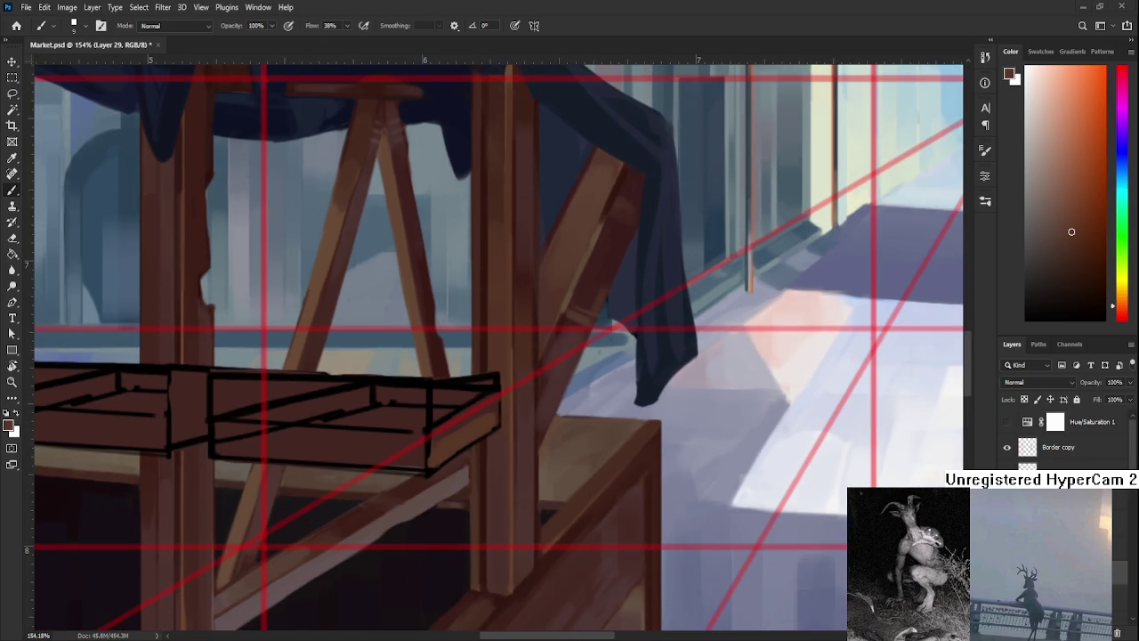
scroll(420, 460, "up", 2)
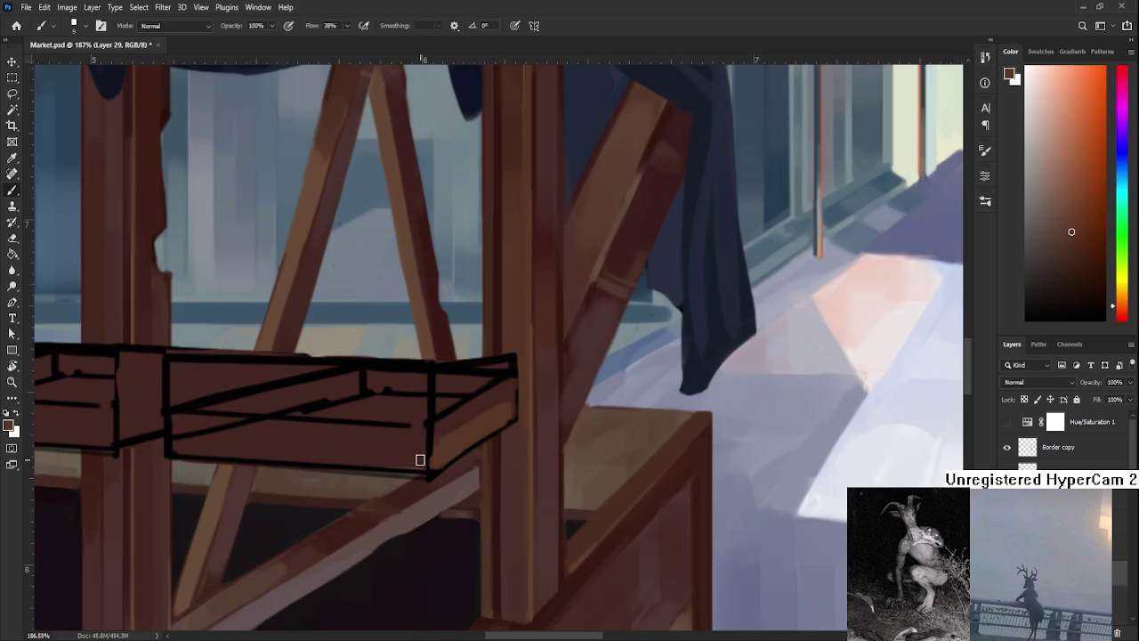
left_click_drag(420, 459, 398, 465)
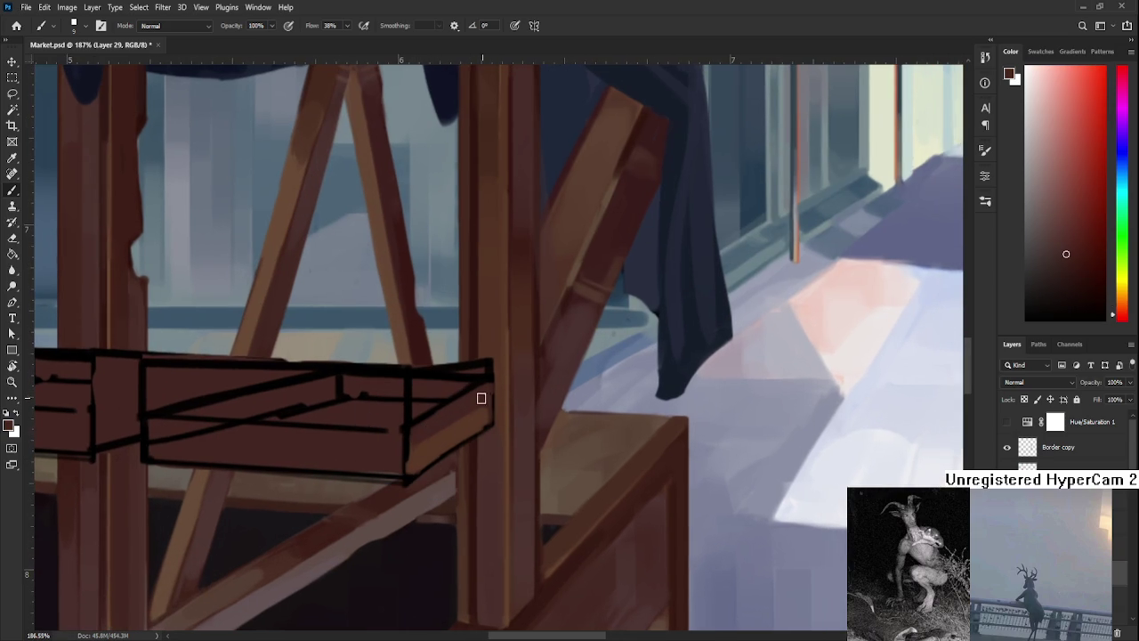
left_click(456, 422, "alt")
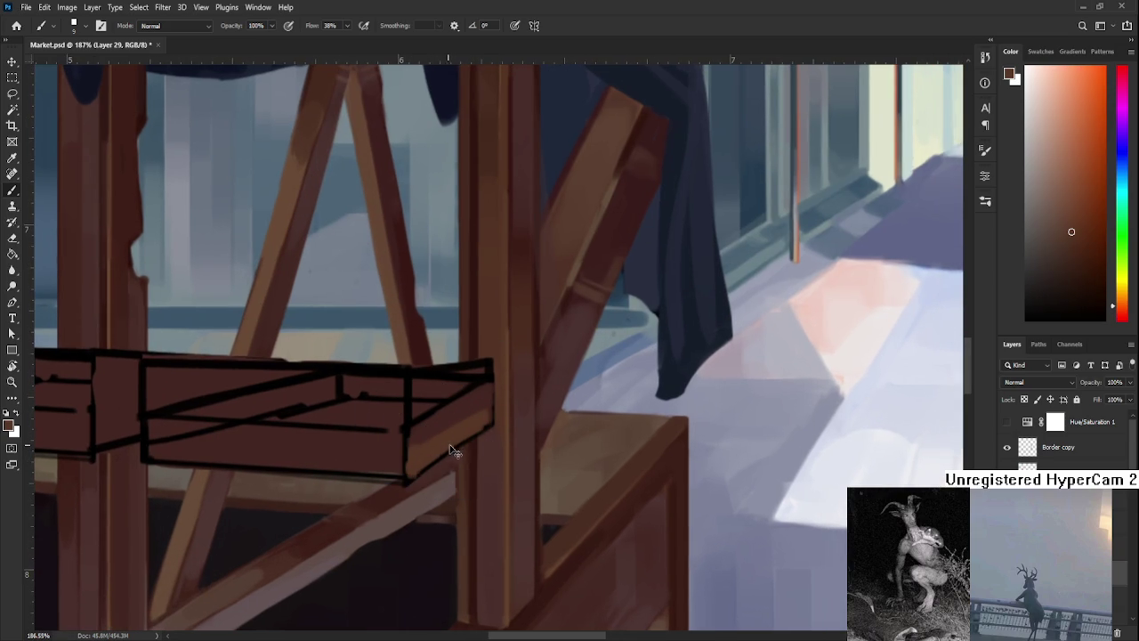
left_click(416, 439, "alt")
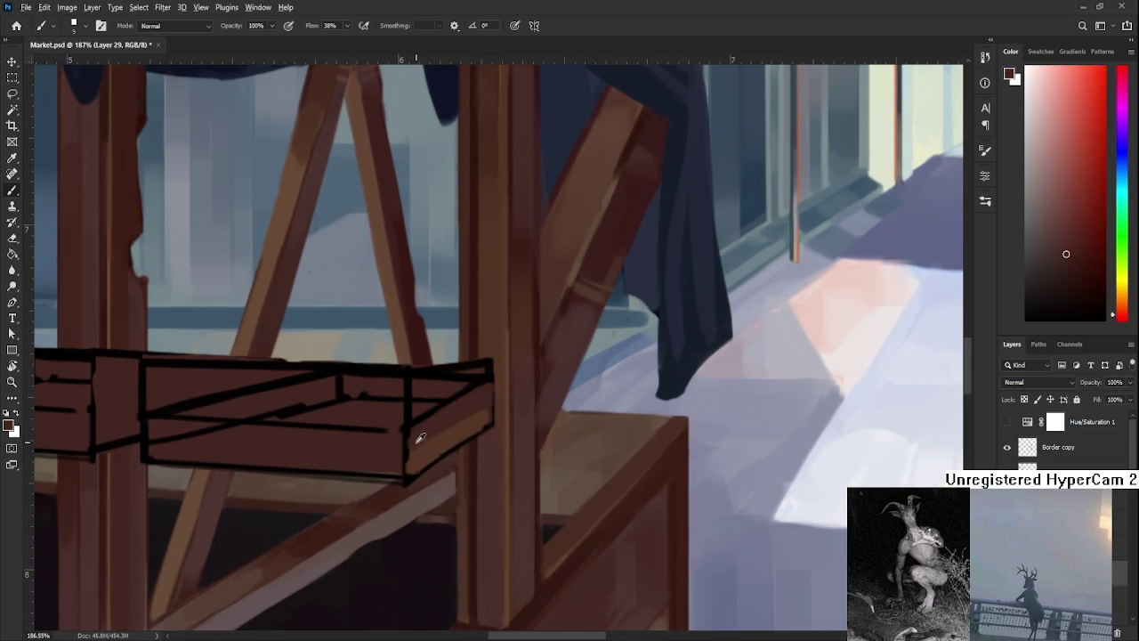
left_click(412, 460, "alt")
left_click(422, 444, "alt")
left_click(445, 437, "alt")
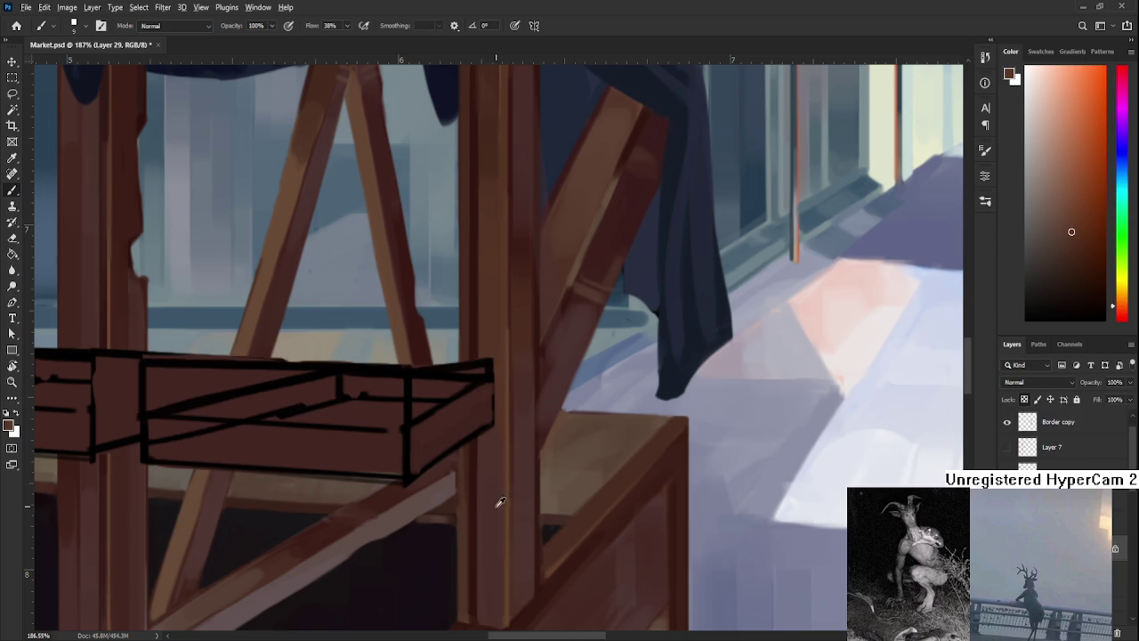
left_click(525, 534, "alt")
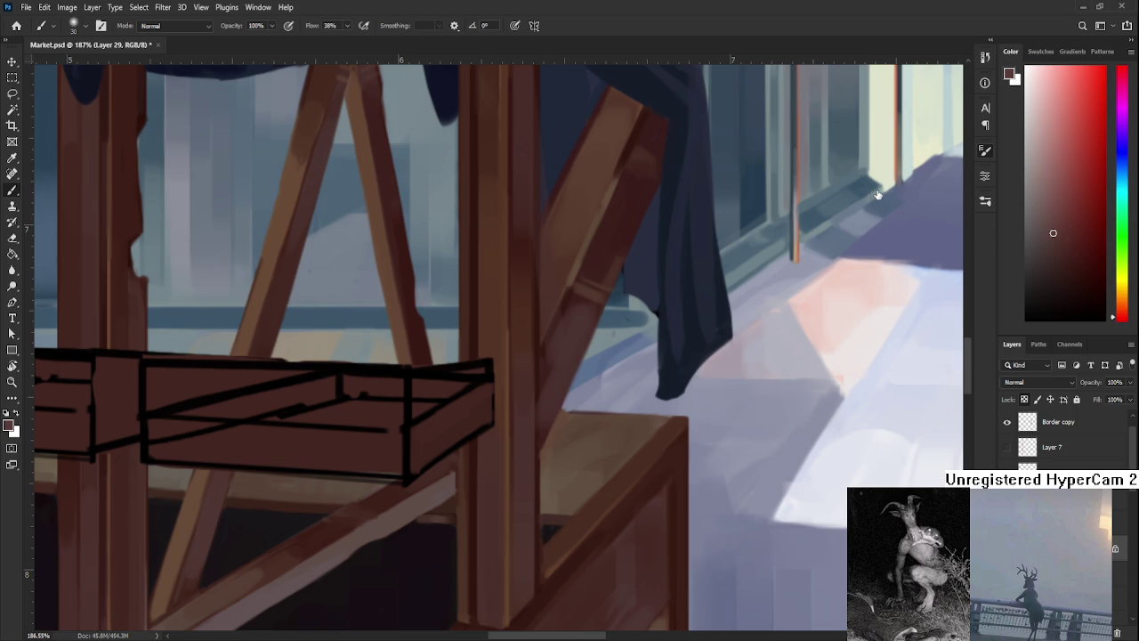
scroll(534, 397, "down", 2)
scroll(534, 397, "down", 2)
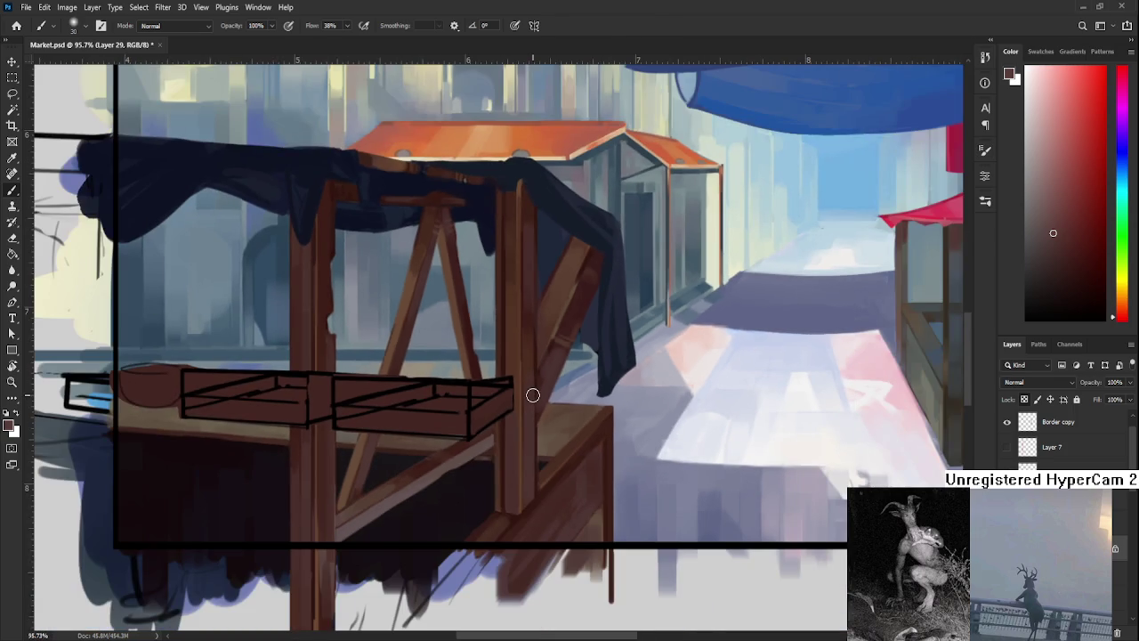
Enlarge the brush and paint dark brown onto the brace near the cloth.
key("bracketright")
key("bracketright")
left_click(560, 387, "alt")
mouse_move(561, 387)
left_mouse_down()
mouse_move(501, 437)
mouse_move(397, 449)
mouse_move(530, 455)
left_mouse_up()
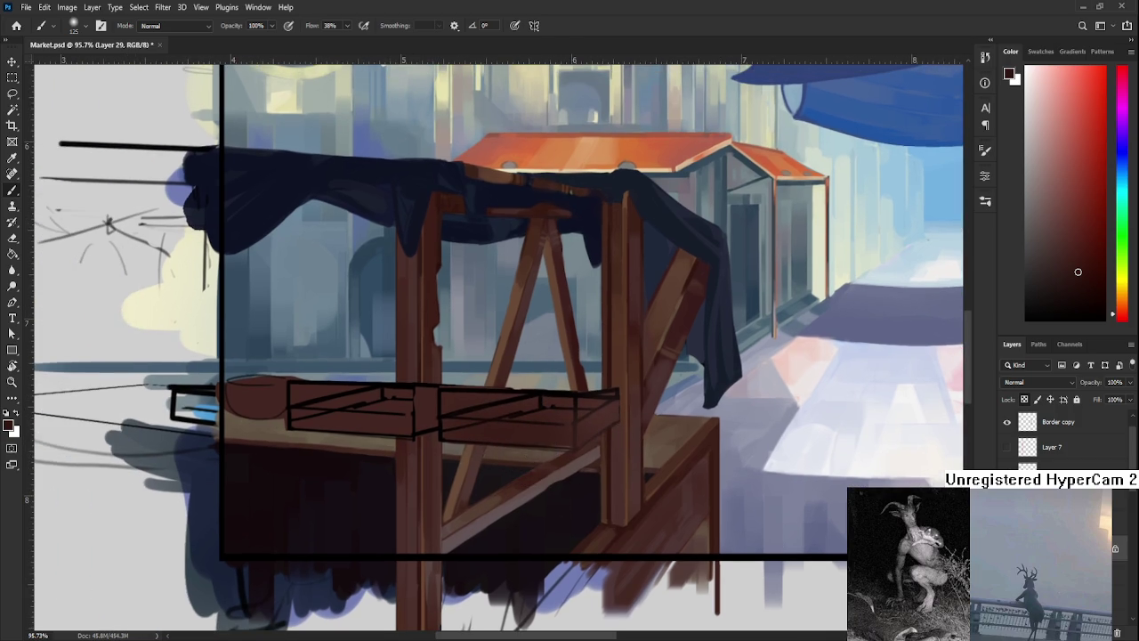
Duplicate the working layer, then lock the stall layer's transparent pixels.
key("ctrl+j")
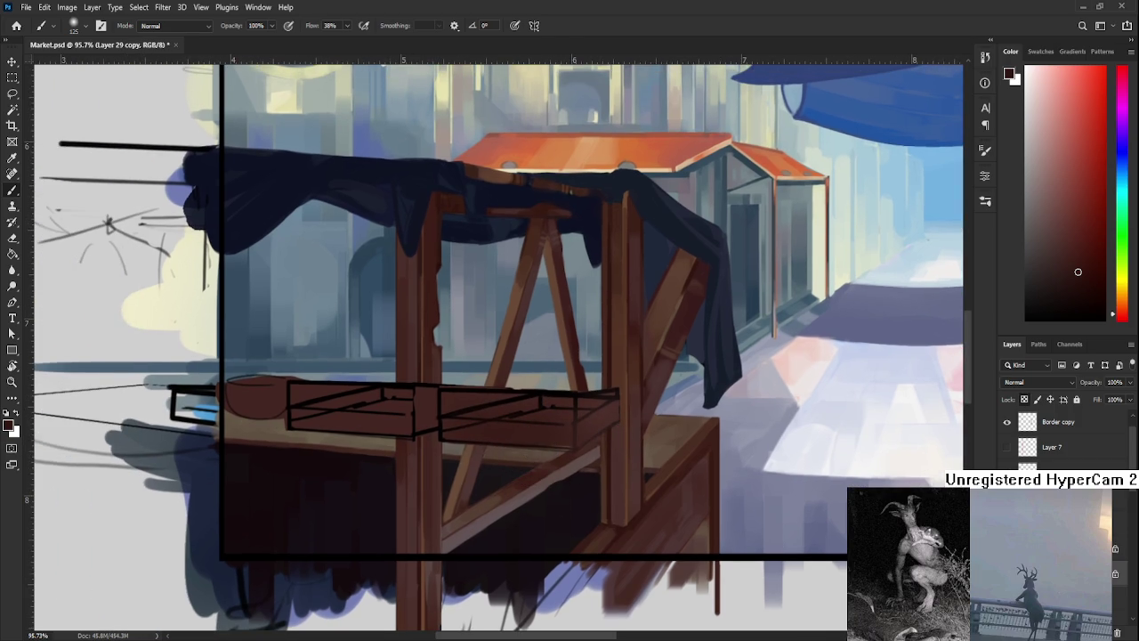
scroll(1063, 534, "down", 2)
key("ctrl+alt+a")
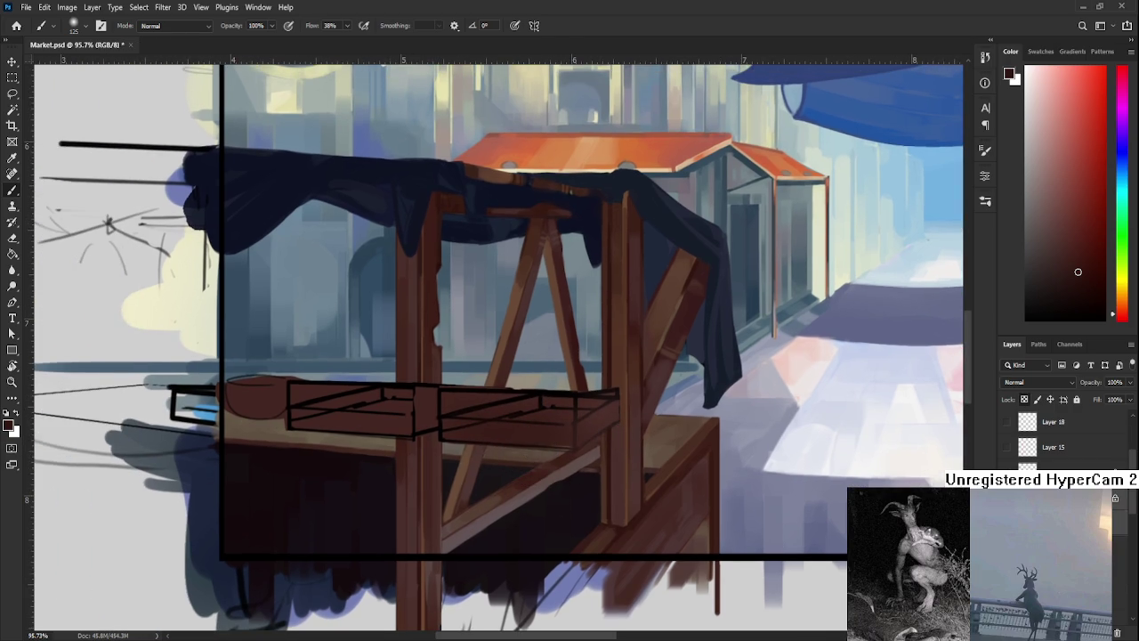
key("ctrl+z")
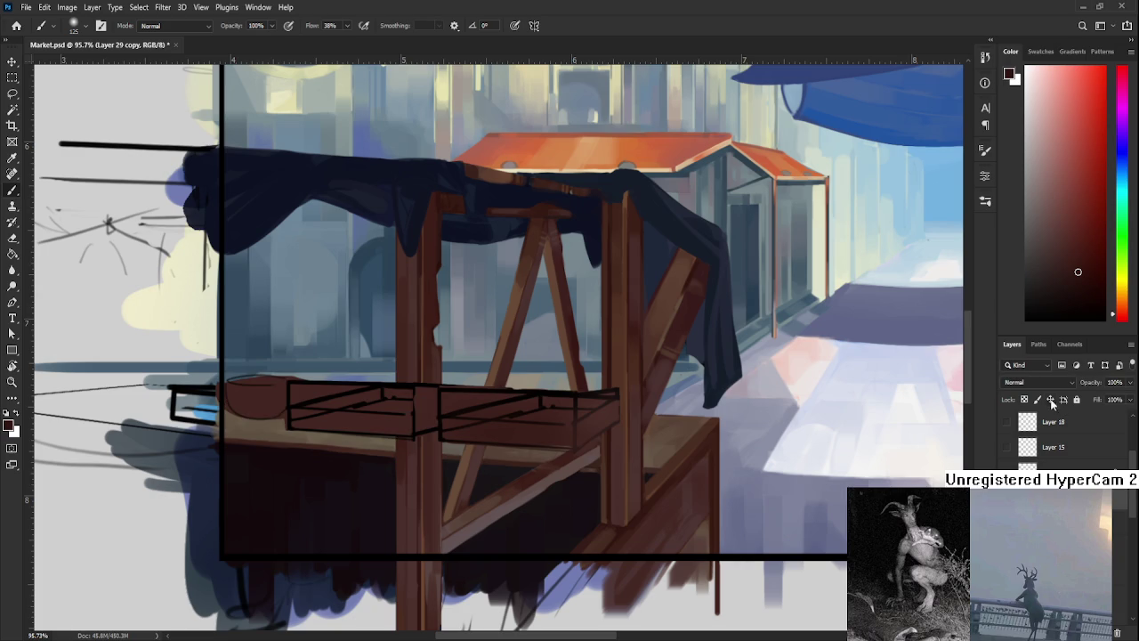
left_click(1023, 400)
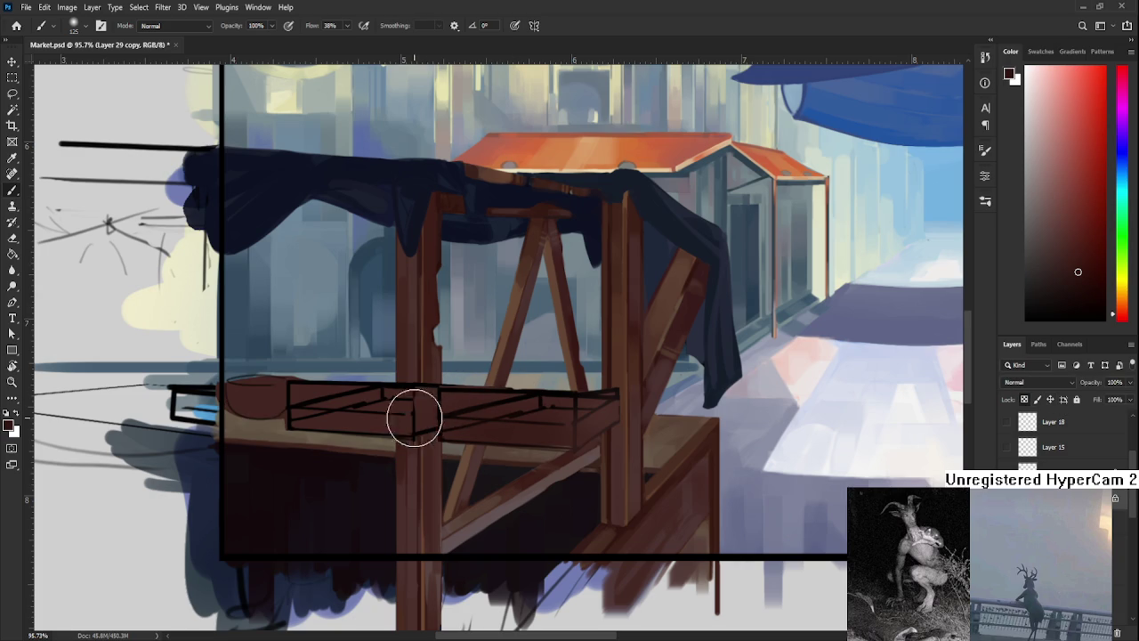
Repaint the left tray's surface and outline with sampled brown wood tones.
mouse_move(407, 412)
left_mouse_down()
mouse_move(501, 386)
mouse_move(437, 399)
mouse_move(530, 397)
left_mouse_up()
left_click(395, 415, "alt")
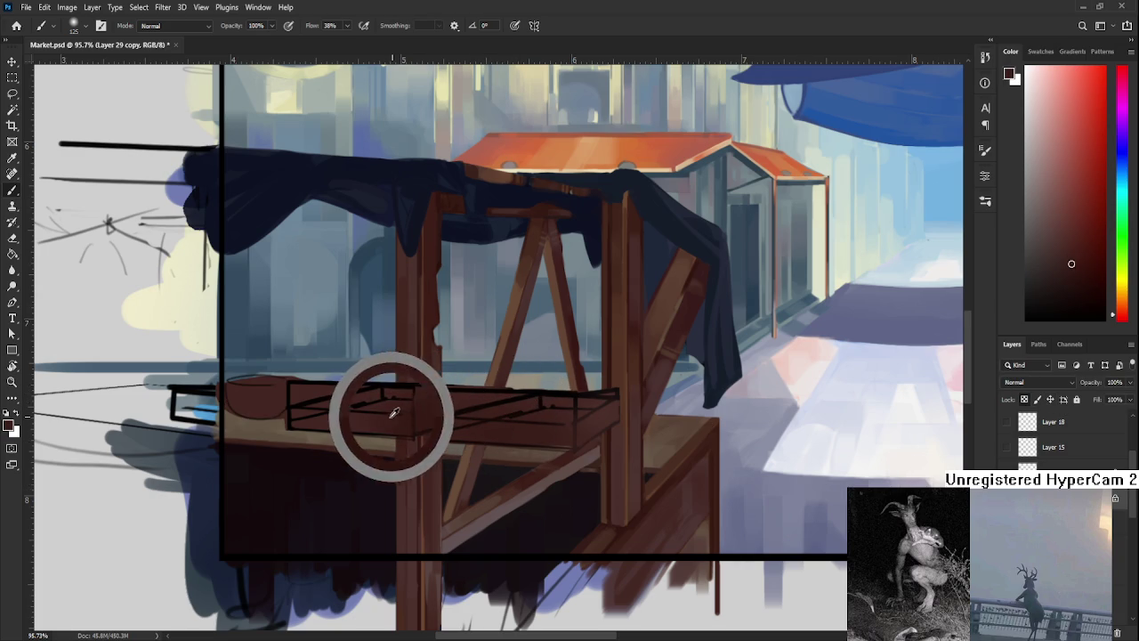
left_click(427, 406, "alt")
left_click_drag(413, 366, 406, 369)
left_click_drag(293, 405, 424, 398)
left_click(346, 427, "alt")
left_click(379, 424, "alt")
left_click(255, 408, "alt")
left_click(465, 445, "alt")
left_click(483, 470, "alt")
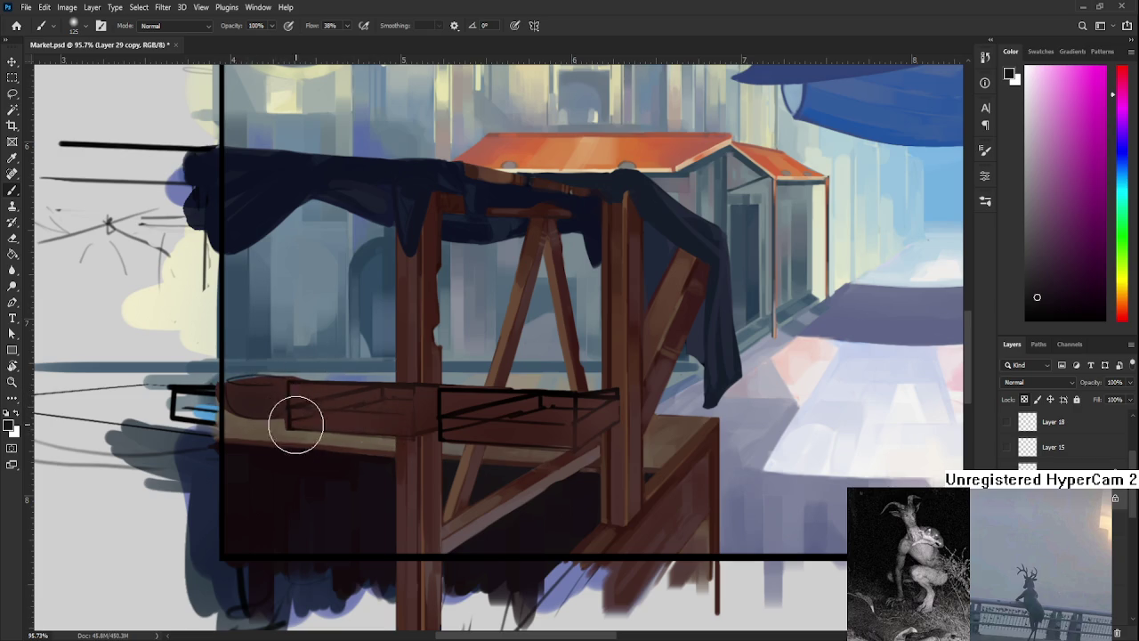
Pan back to a close view of the stall and move down to Layer 29.
scroll(389, 441, "up", 1)
scroll(388, 440, "right", 1)
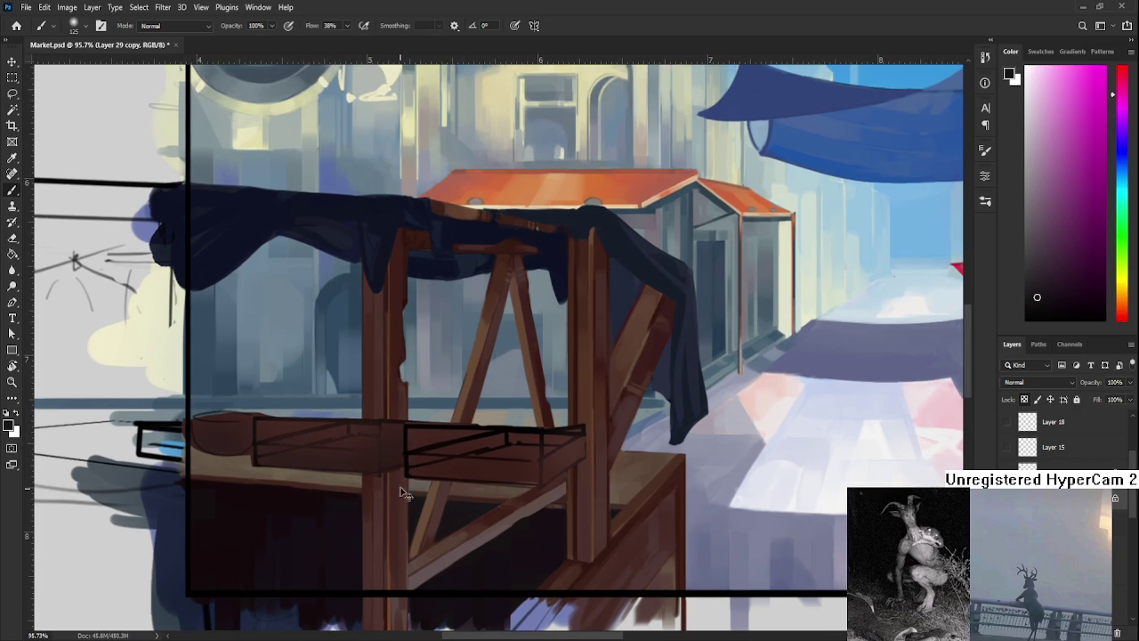
scroll(405, 468, "down", 1)
scroll(405, 467, "right", 1)
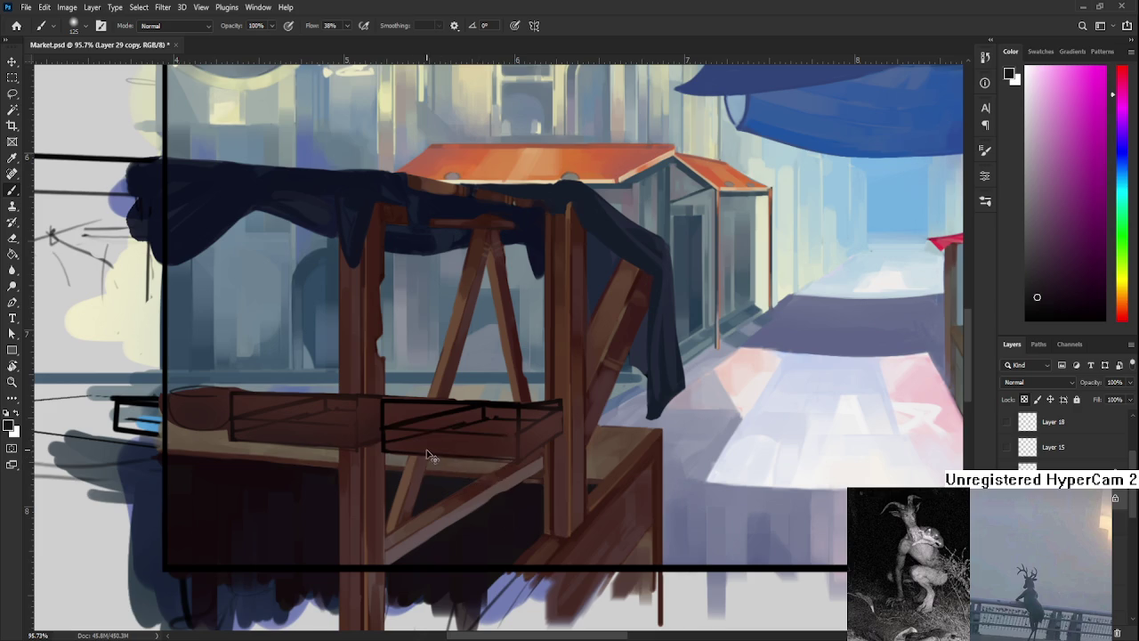
scroll(494, 445, "down", 3)
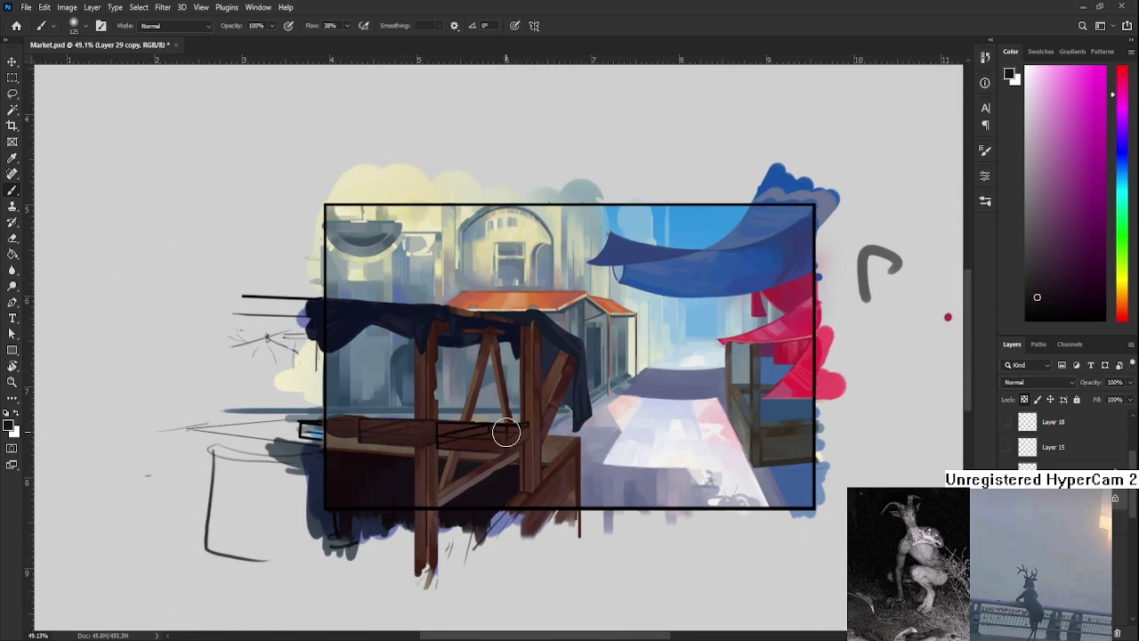
scroll(504, 432, "up", 3)
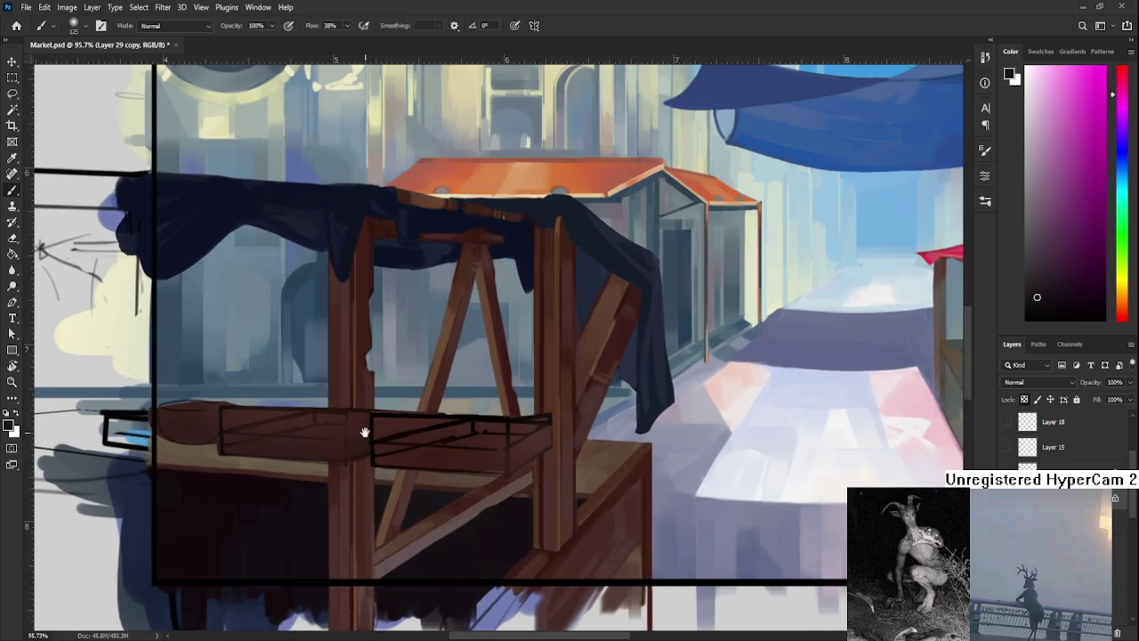
left_click_drag(364, 432, 455, 424)
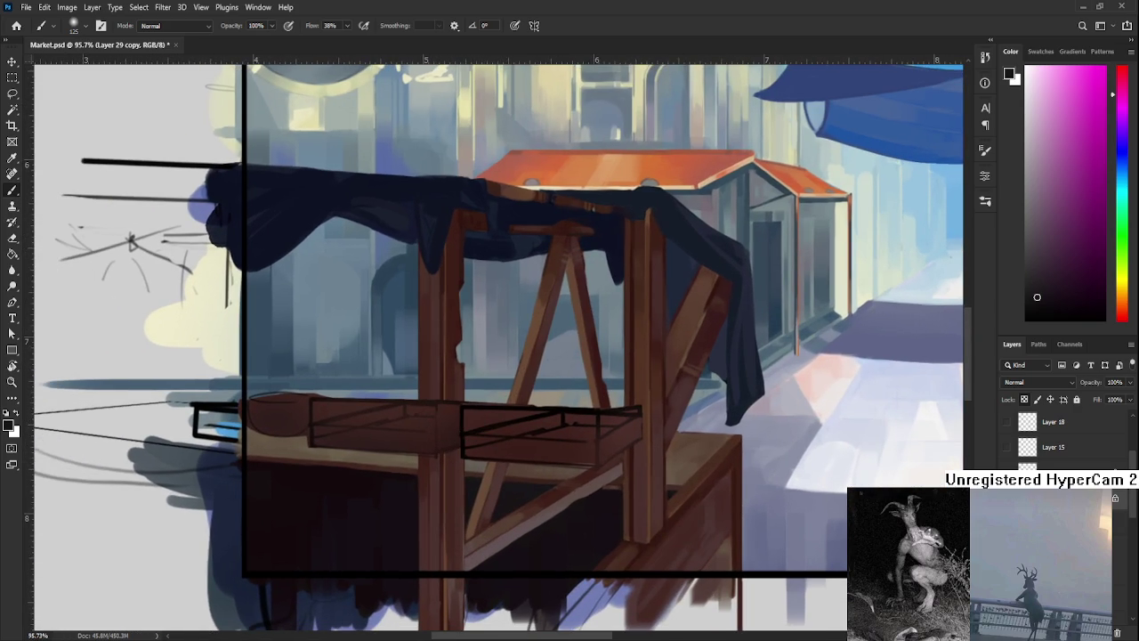
key("alt+bracketleft")
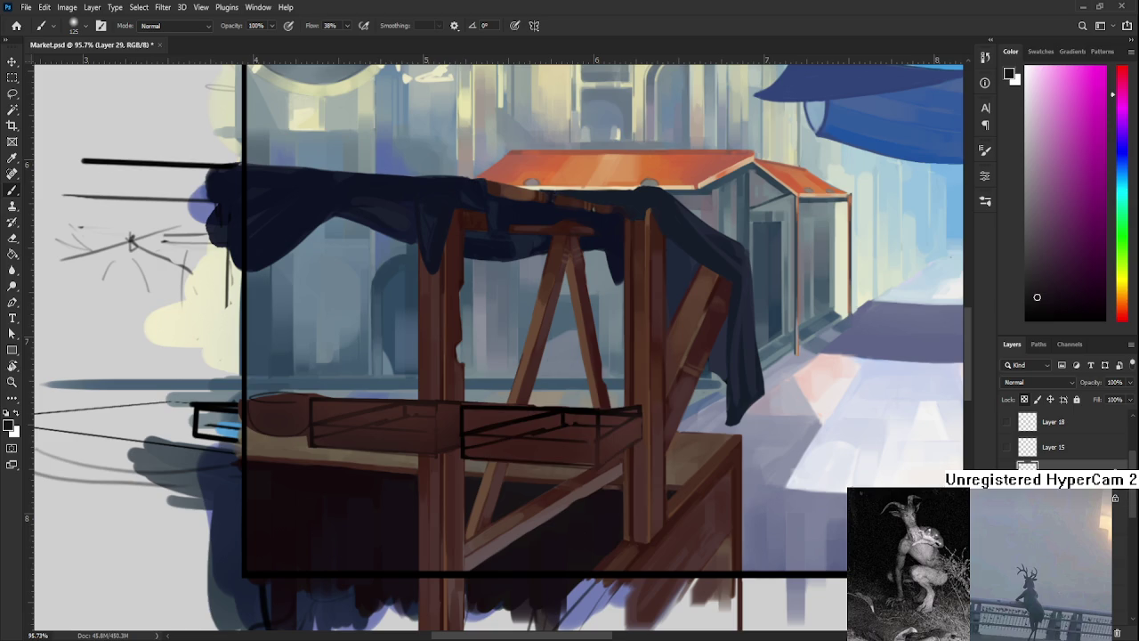
On Layer 29, sample the tray box's dark red and switch to a square brush tip.
left_click_drag(618, 452, 548, 456)
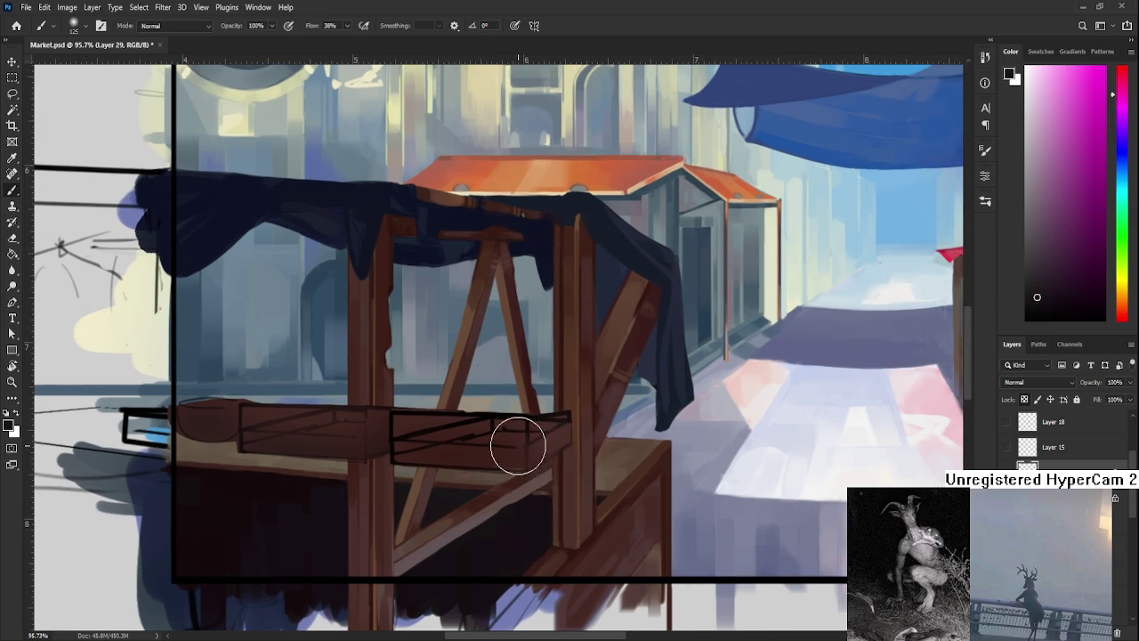
scroll(406, 436, "up", 2, "alt")
scroll(407, 436, "up", 2, "alt")
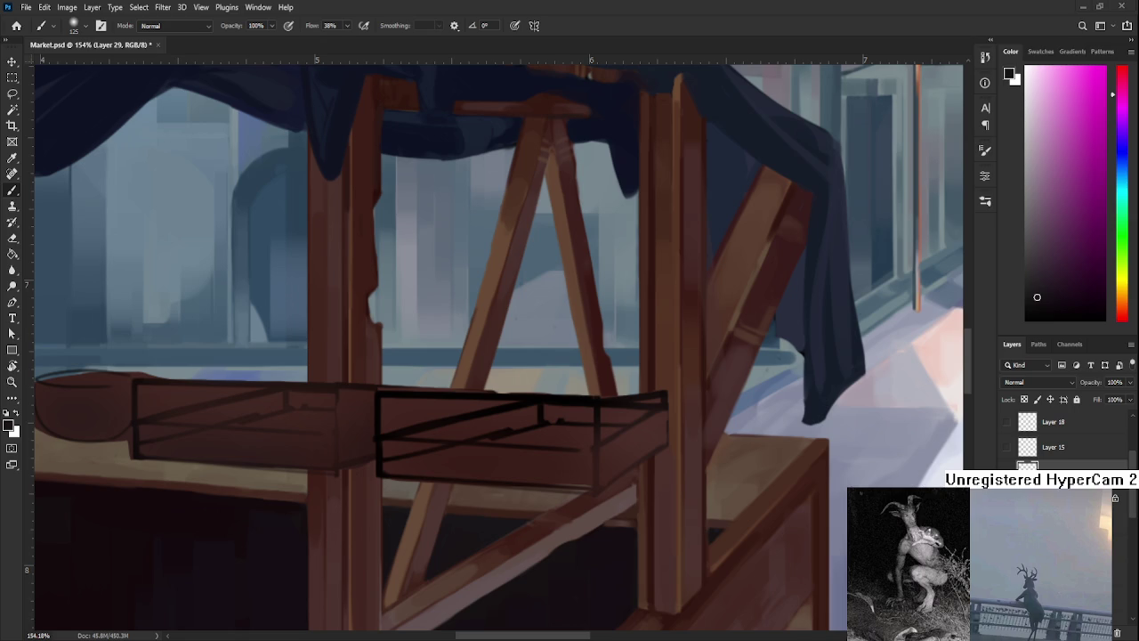
scroll(646, 452, "up", 2)
left_click(600, 457, "alt")
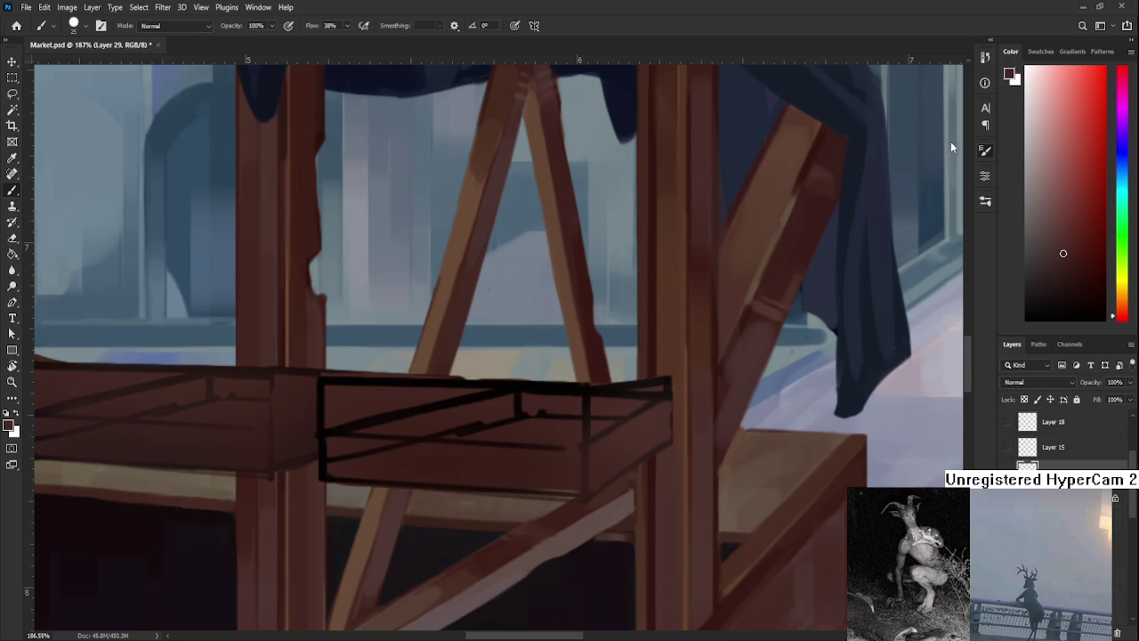
scroll(648, 400, "down", 1)
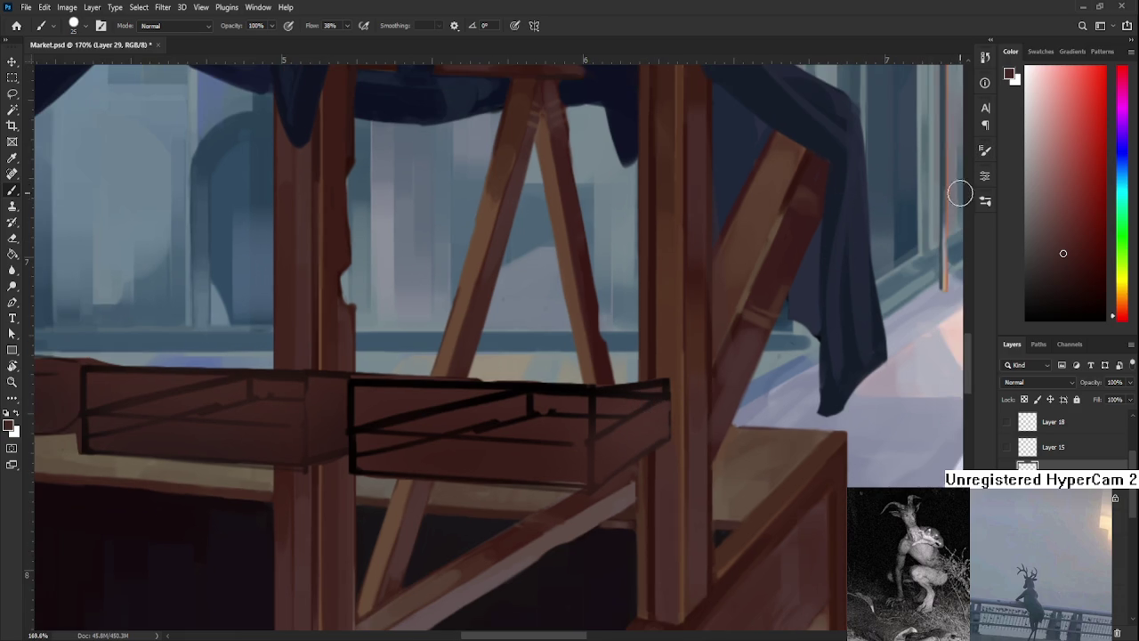
key("period")
scroll(478, 494, "down", 2)
left_click_drag(478, 493, 390, 492)
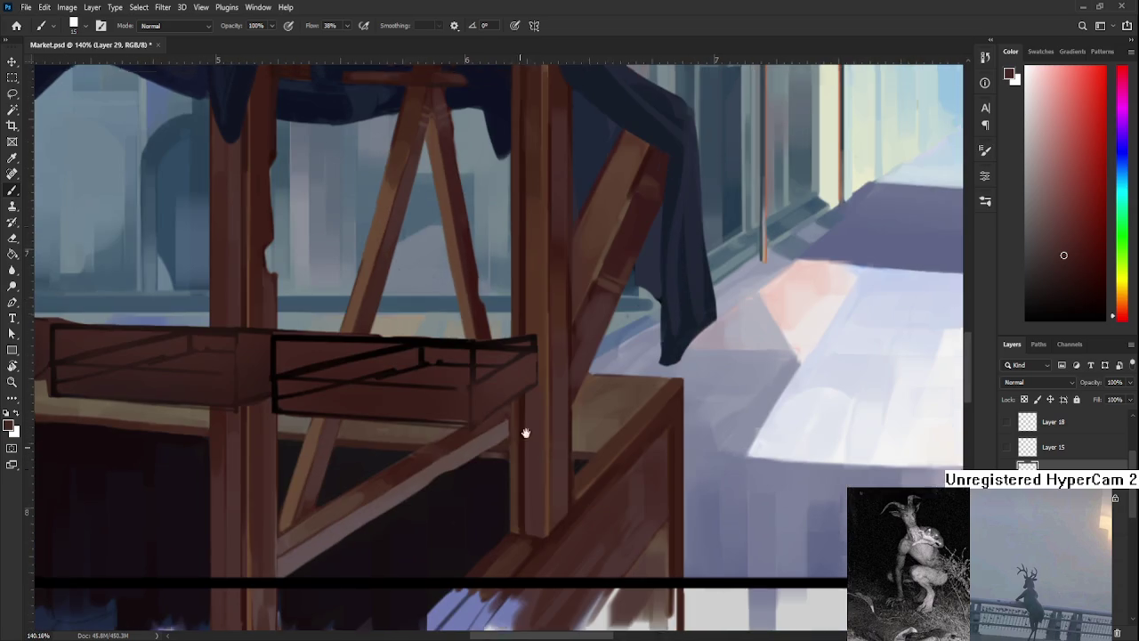
Paint brown vertical edges down the right crate front and a dark line along its top.
left_click_drag(560, 514, 547, 442)
left_click(525, 459, "alt")
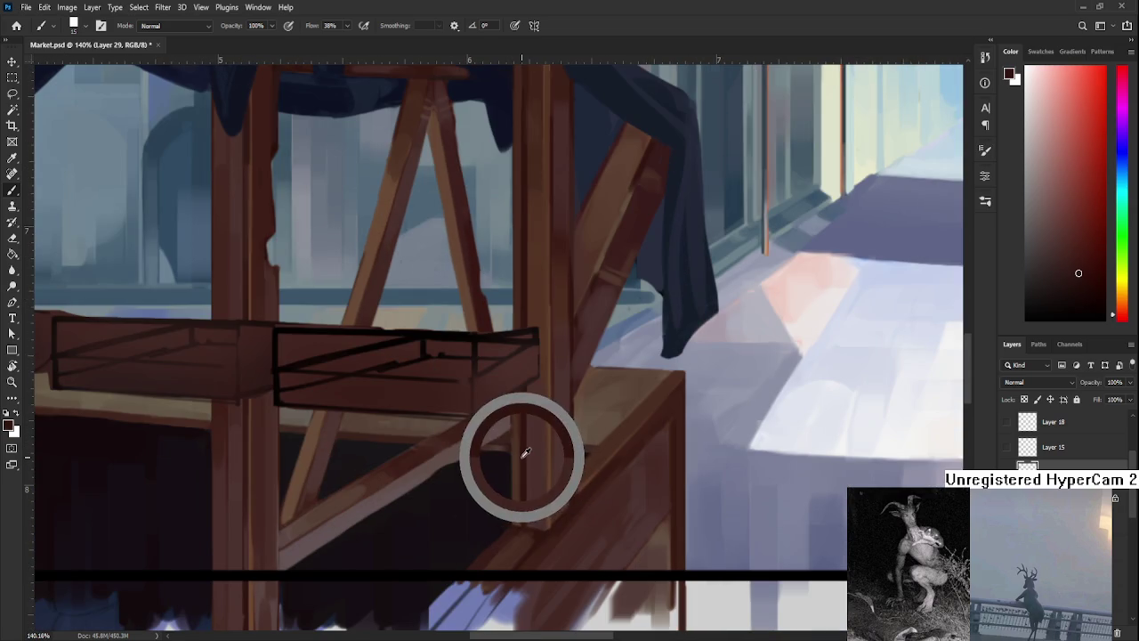
left_click_drag(474, 339, 473, 406)
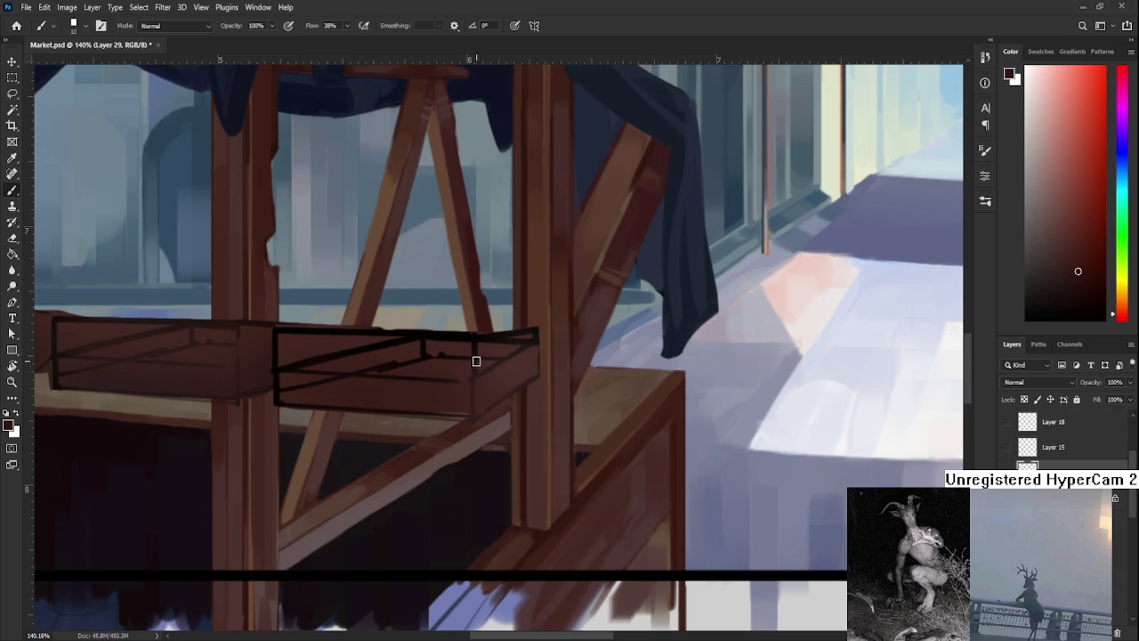
left_click_drag(473, 337, 475, 411)
left_click_drag(426, 340, 534, 339)
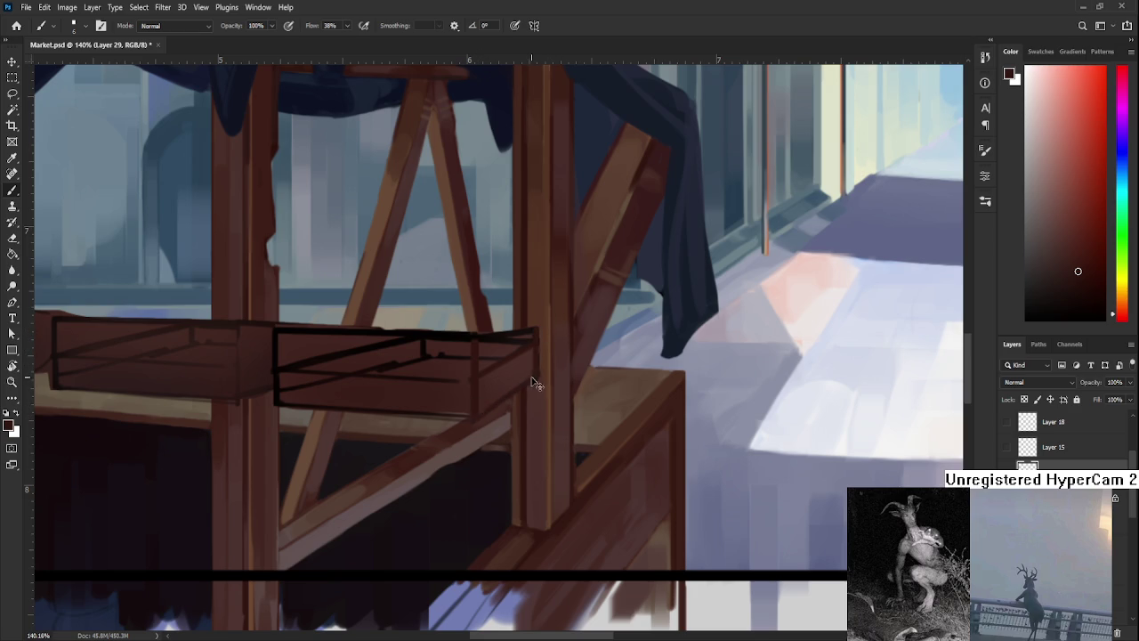
Sample colours at the crate's right end and stall post, then shrink the brush for details.
left_click_drag(541, 419, 534, 343)
left_click(492, 387, "alt")
left_click(527, 372, "alt")
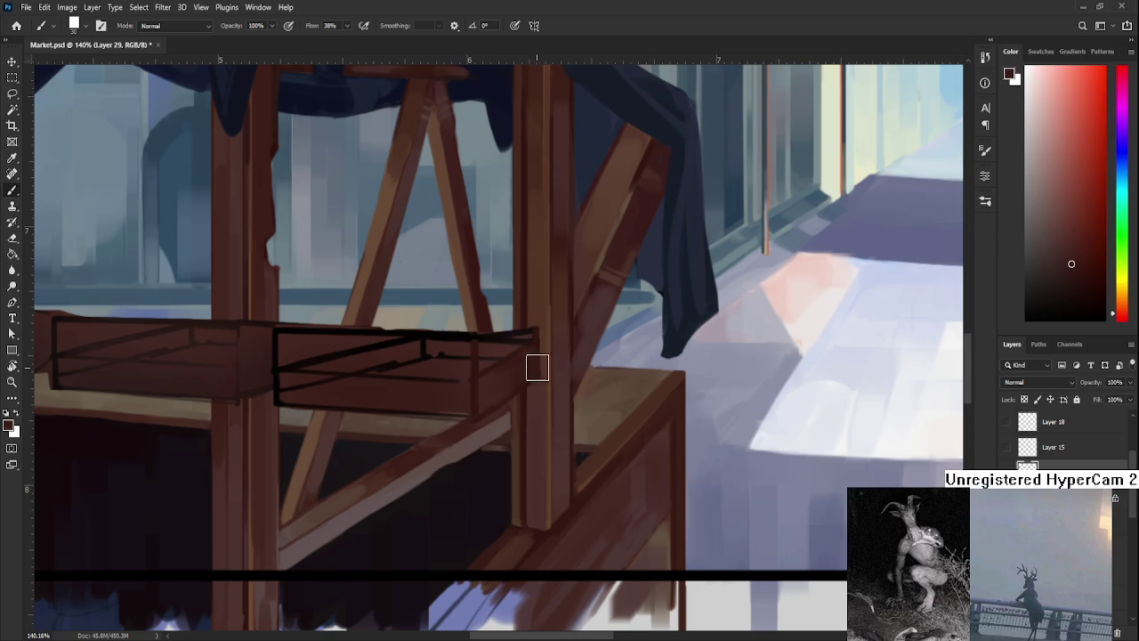
left_click_drag(619, 308, 590, 310)
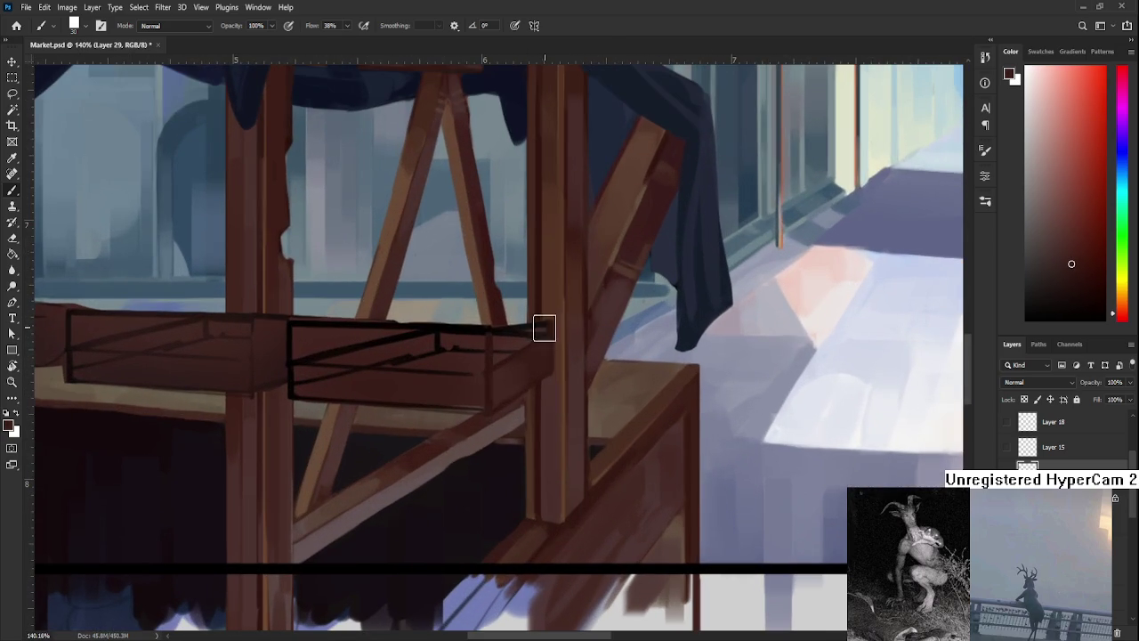
left_click(552, 411, "alt")
left_click_drag(554, 419, 388, 524)
key("bracketleft")
key("bracketleft")
key("bracketleft")
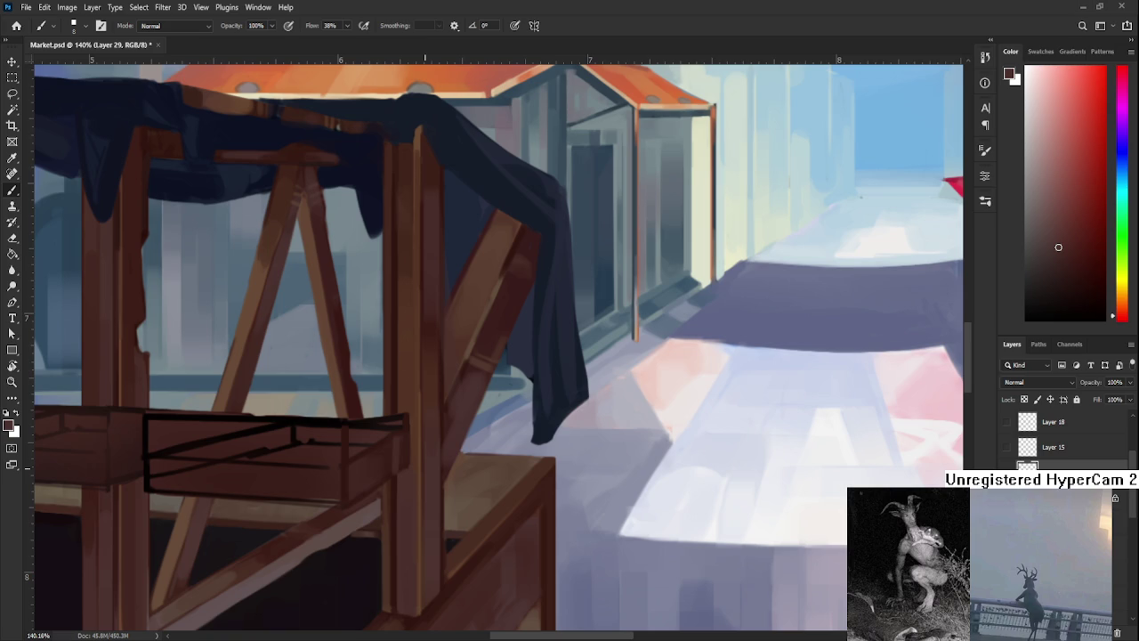
Sample the near-black rail colour and paint a dark vertical line down the rail.
scroll(370, 489, "up", 2)
scroll(376, 460, "up", 1)
left_click(330, 401, "alt")
left_click(332, 405, "alt")
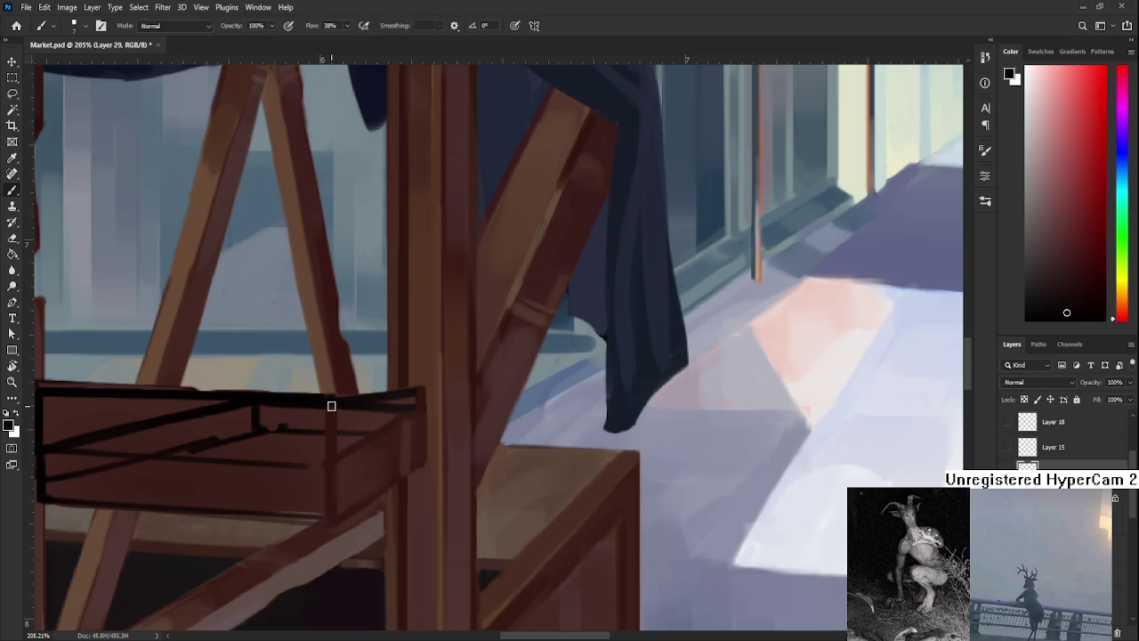
left_click_drag(327, 409, 326, 525)
left_click(333, 426, "alt")
left_click_drag(328, 407, 327, 524)
Sample reddish-browns near the drawer end and paint the drawer's end face brown.
left_click(338, 397, "alt")
left_click(356, 408, "alt")
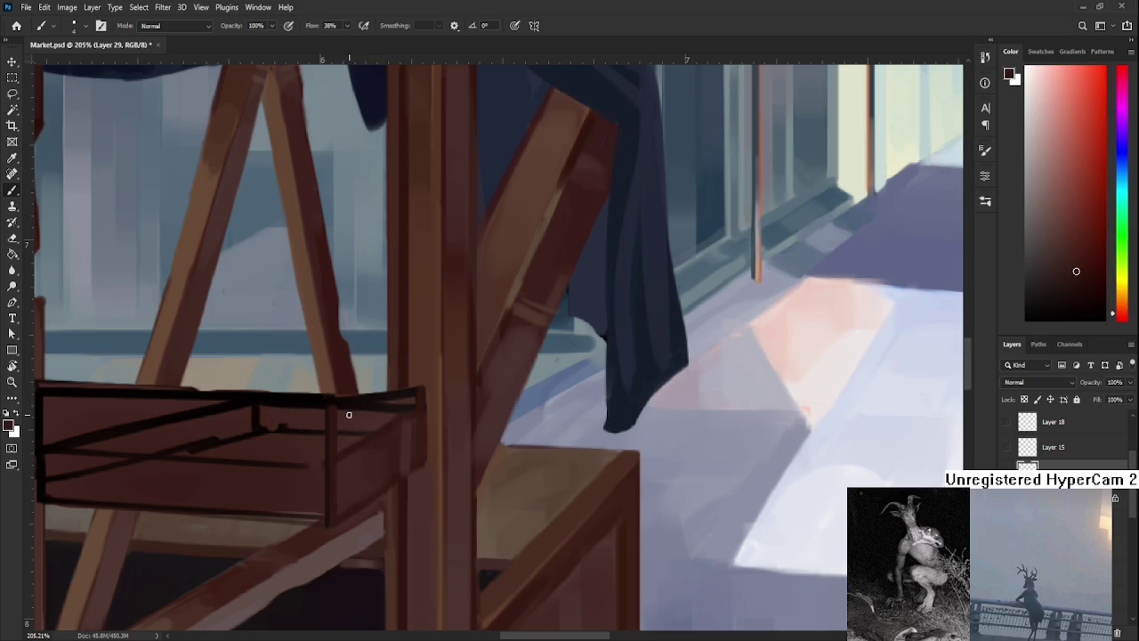
left_click(392, 412, "alt")
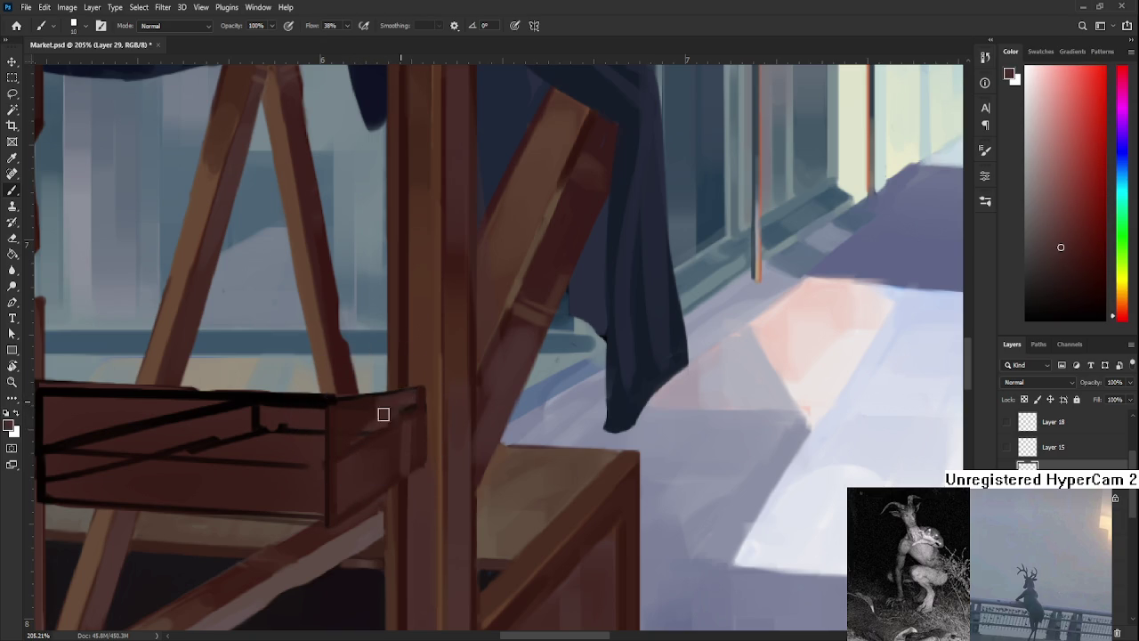
left_click(366, 410, "alt")
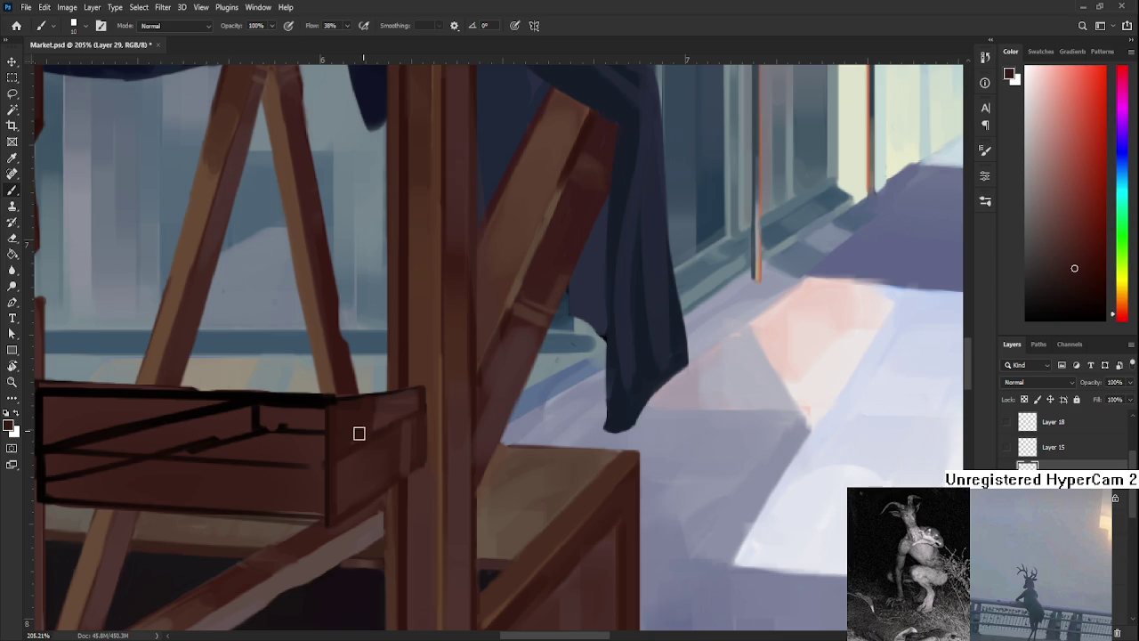
left_click(388, 414, "alt")
left_click(367, 414, "alt")
left_click(386, 418, "alt")
left_click(409, 405, "alt")
left_click(397, 415, "alt")
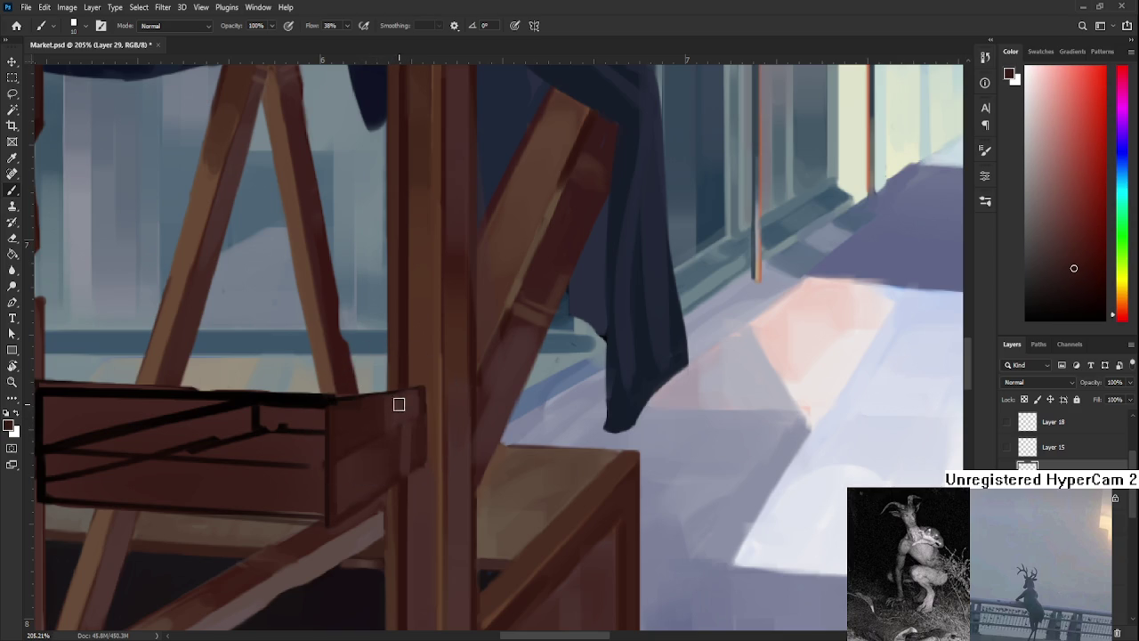
left_click(394, 413, "alt")
left_click(397, 436, "alt")
left_click_drag(390, 440, 381, 445)
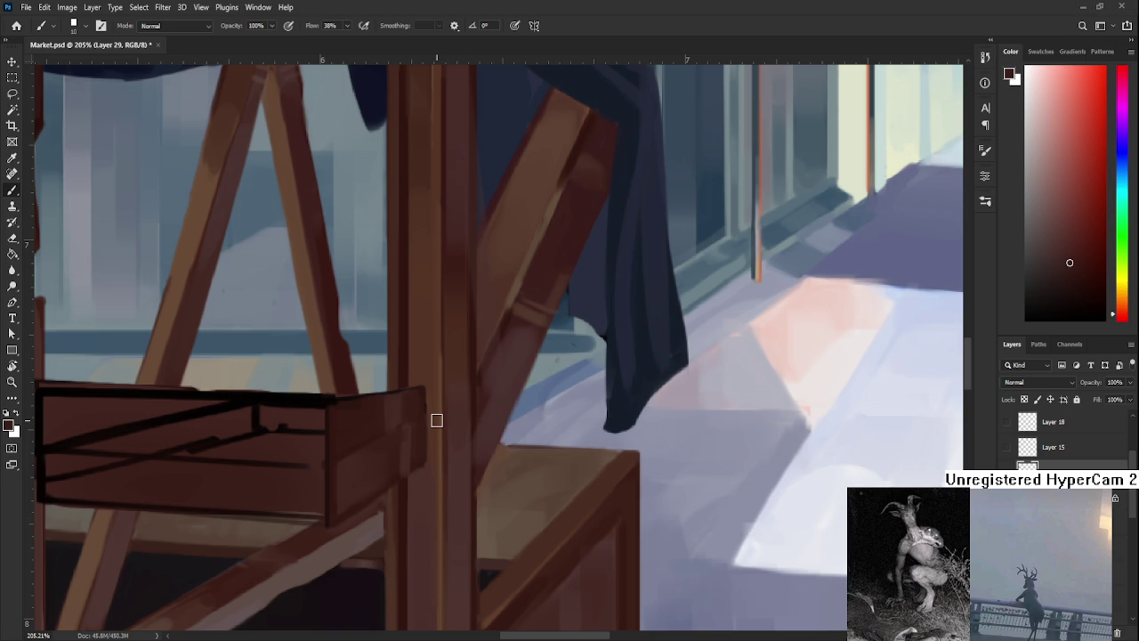
Pick up the wooden post's browns and paint darker marks along its left edge.
left_click(412, 420, "alt")
left_click(418, 426, "alt")
left_click(417, 429, "alt")
left_click(398, 474, "alt")
left_click(396, 470, "alt")
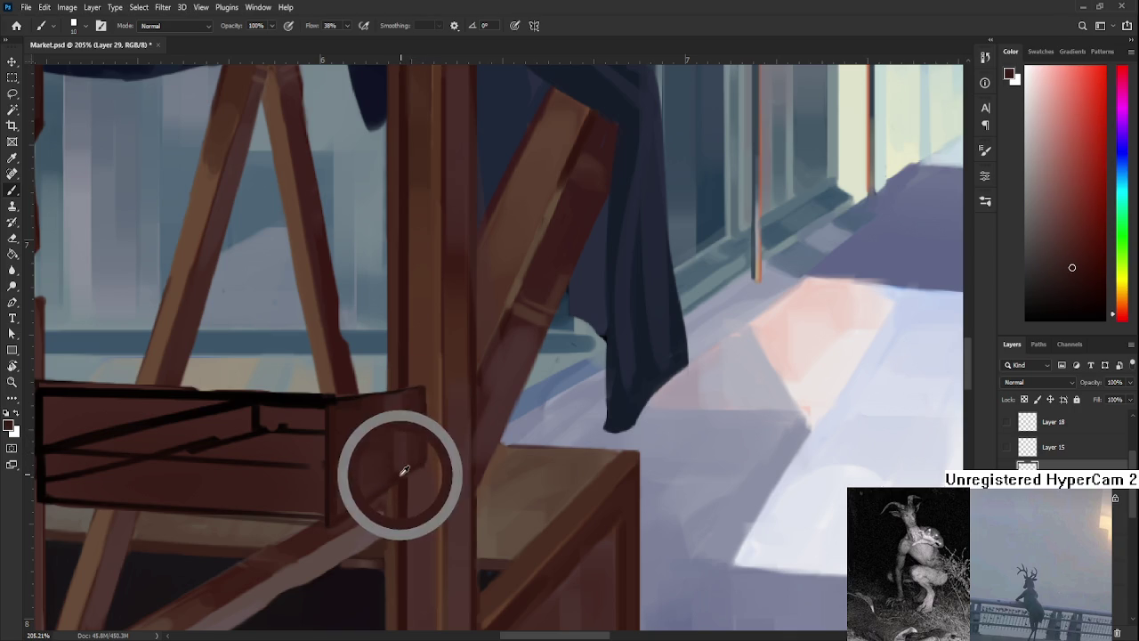
left_click_drag(389, 475, 397, 475)
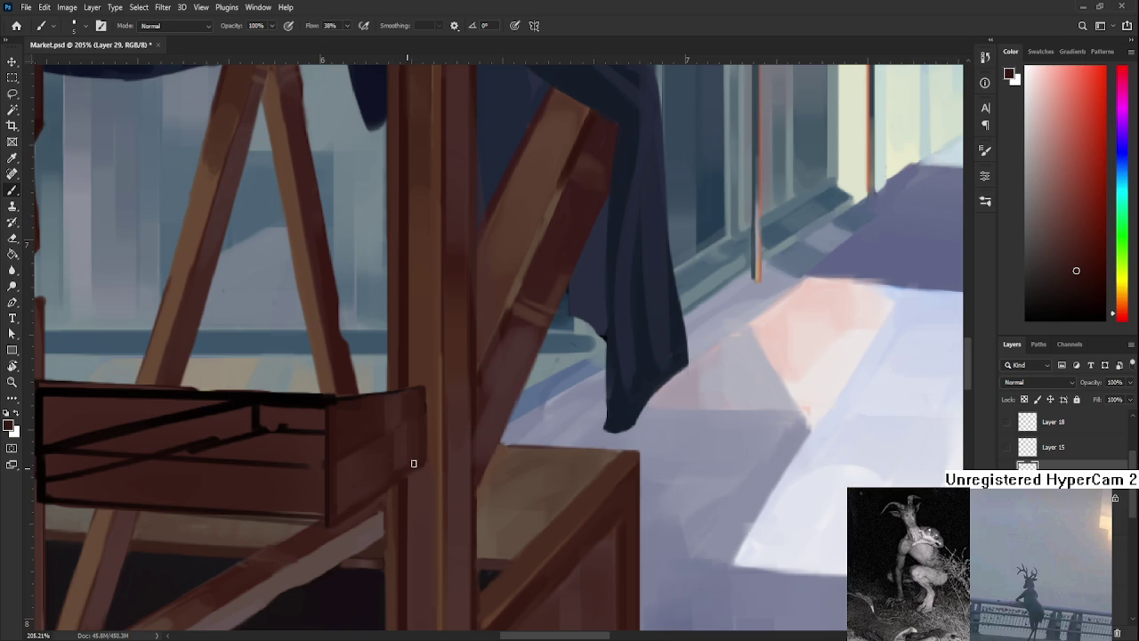
Resample post shades and darker drawer browns while shifting the view across the stall.
left_click(394, 473, "alt")
left_click(395, 478, "alt")
left_click(386, 462, "alt")
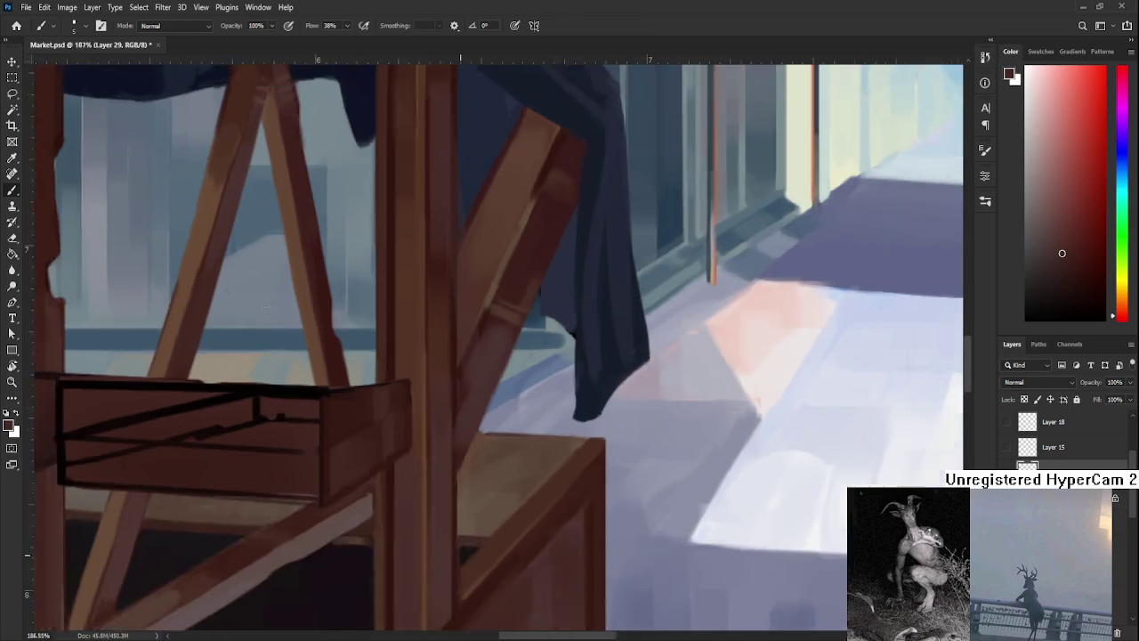
scroll(421, 467, "down", 3)
left_click_drag(387, 314, 404, 361)
left_click(324, 383, "alt")
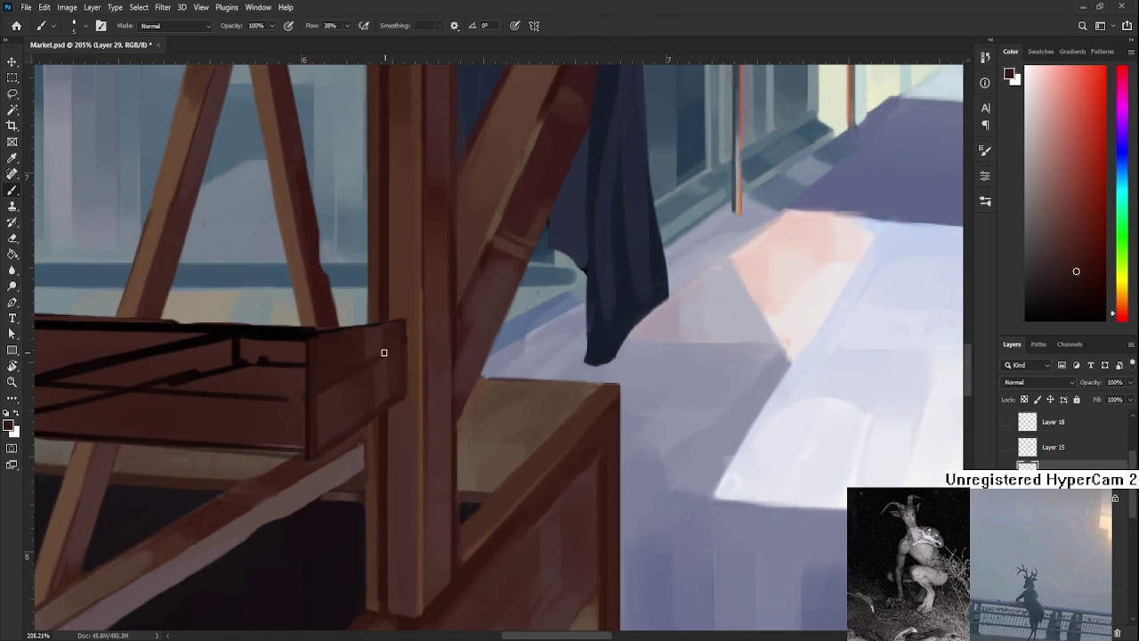
left_click(370, 359, "alt")
left_click(363, 364, "alt")
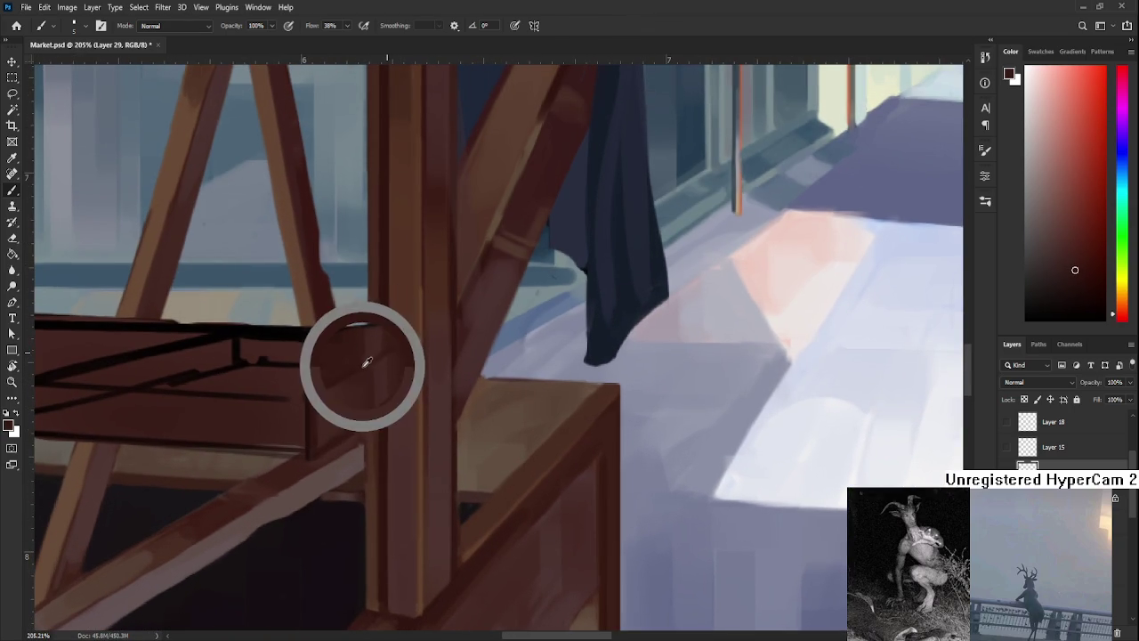
left_click(392, 351, "alt")
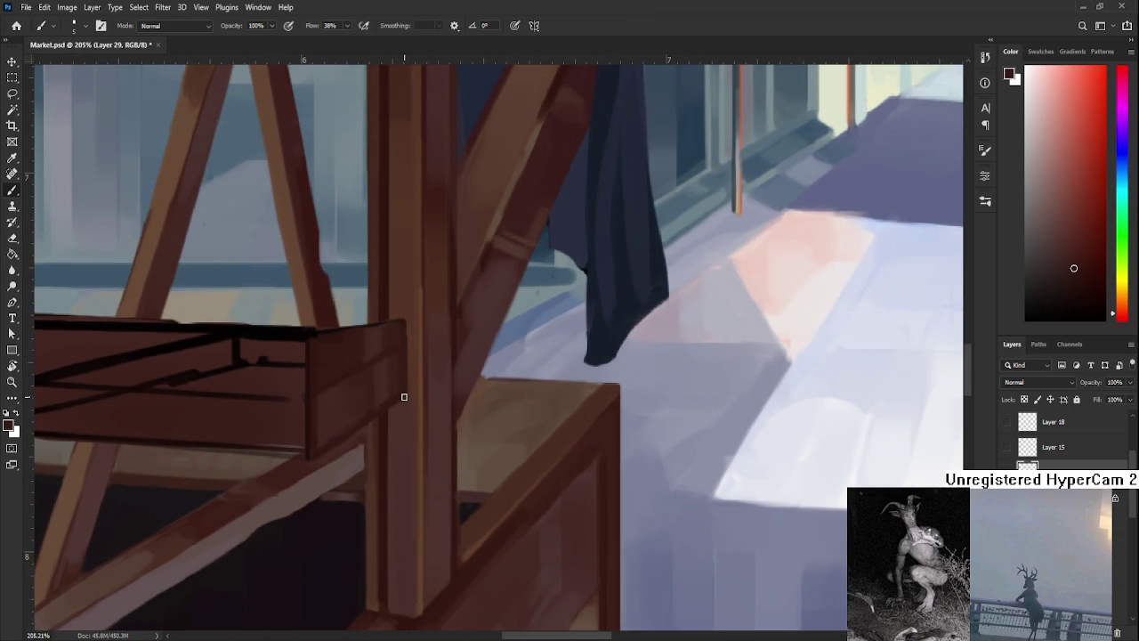
left_click_drag(404, 391, 432, 374)
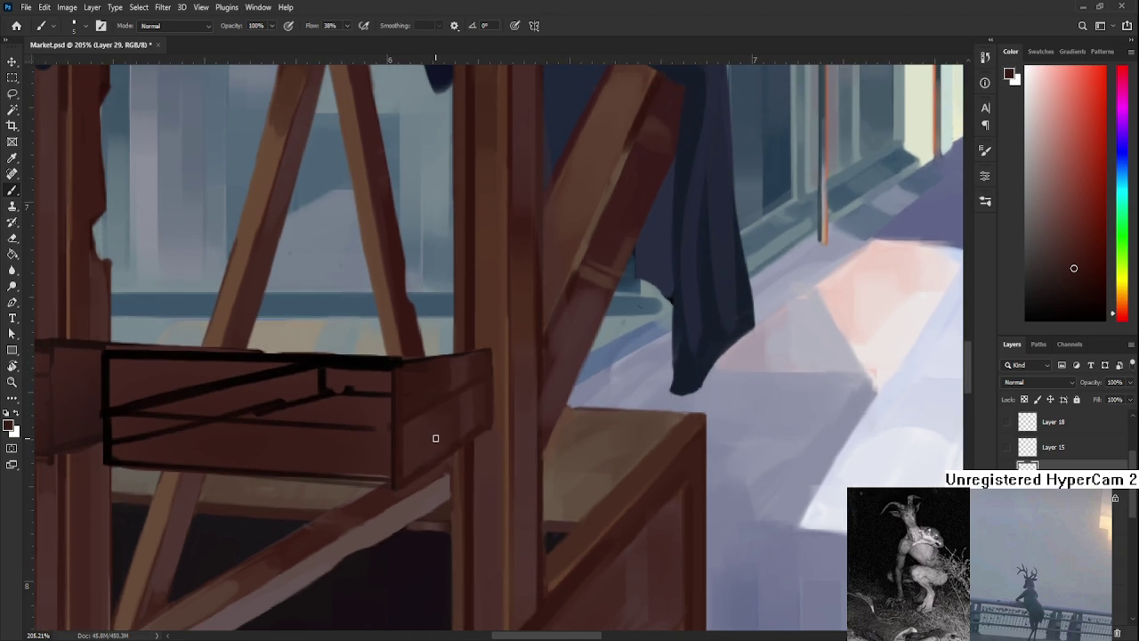
scroll(435, 438, "down", 2)
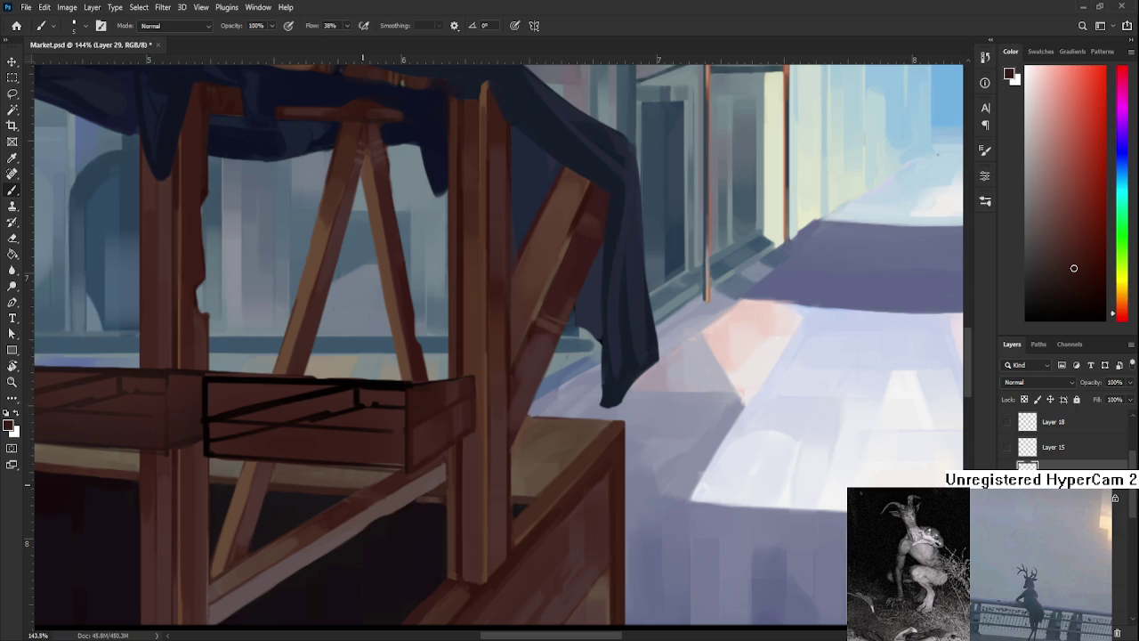
Tilt the view to line up the post, enlarge the brush, and sample browns from post and beam.
scroll(374, 470, "up", 1)
key("r")
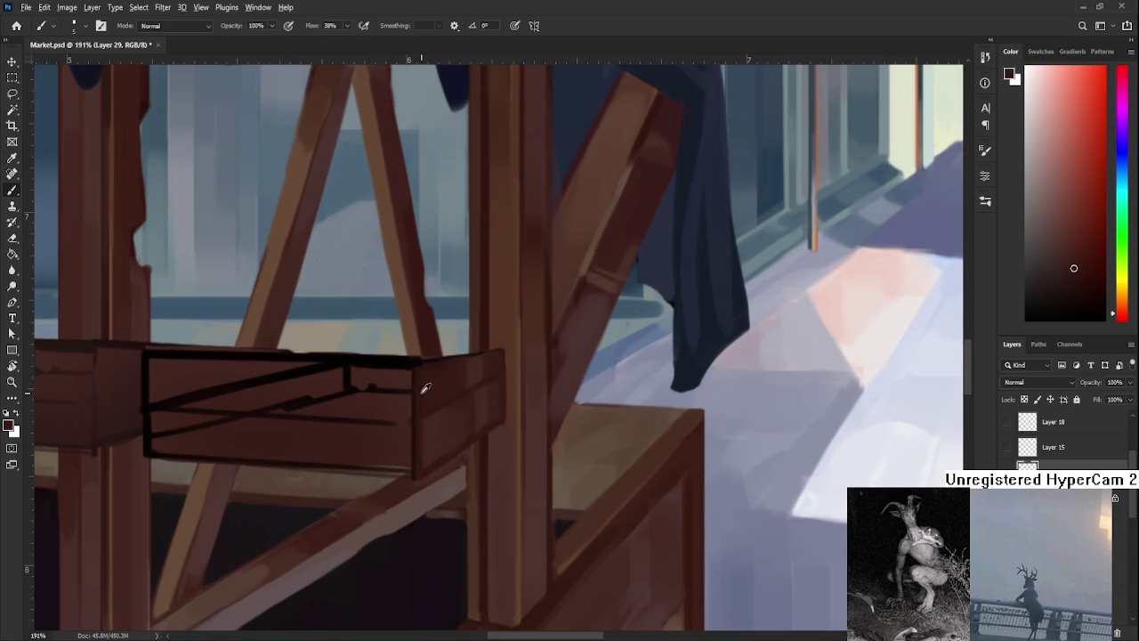
mouse_move(418, 386)
left_mouse_down()
mouse_move(417, 463)
mouse_move(386, 389)
mouse_move(399, 478)
mouse_move(382, 473)
left_mouse_up()
key("b")
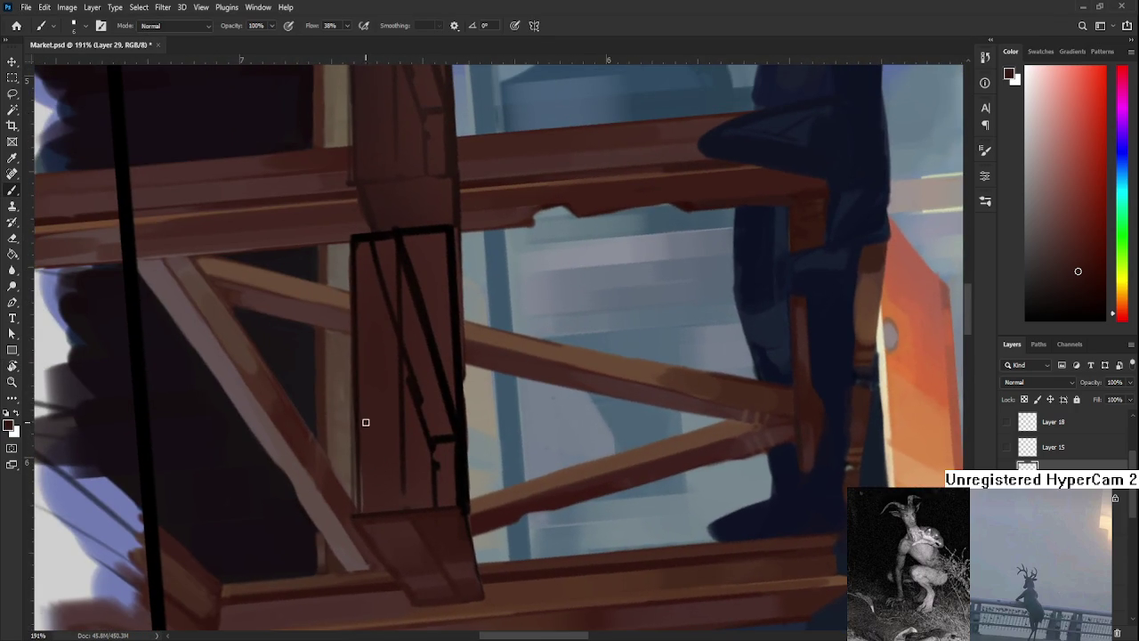
key("bracketright")
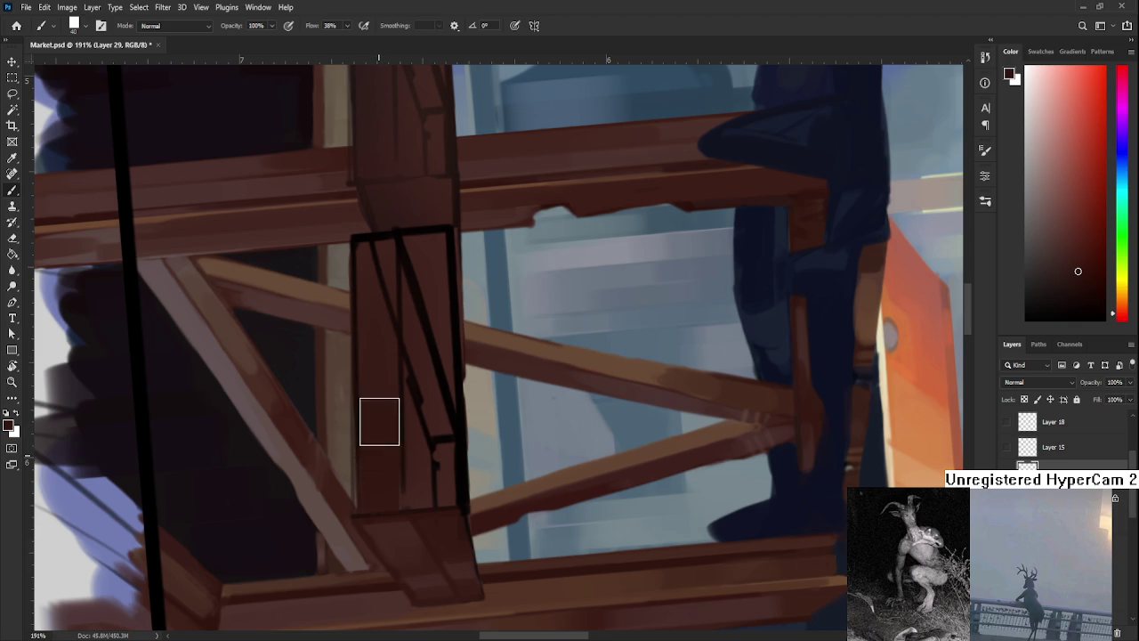
left_click(376, 374, "alt")
left_click(386, 470, "alt")
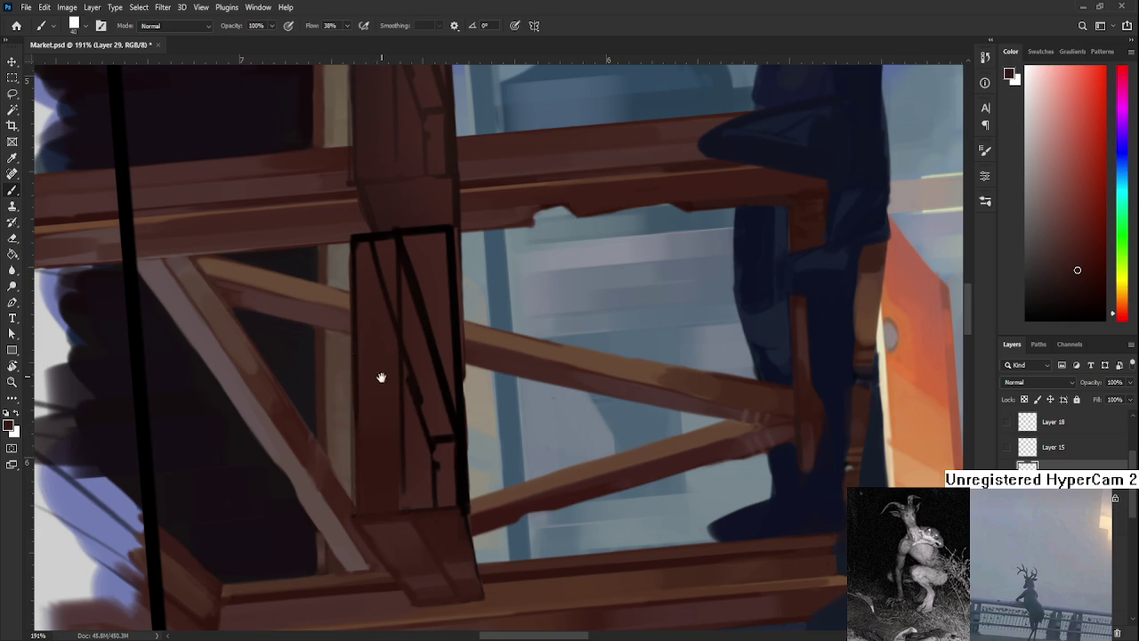
scroll(381, 376, "up", 2)
left_click(382, 457, "alt")
left_click(376, 374, "alt")
left_click(379, 503, "alt")
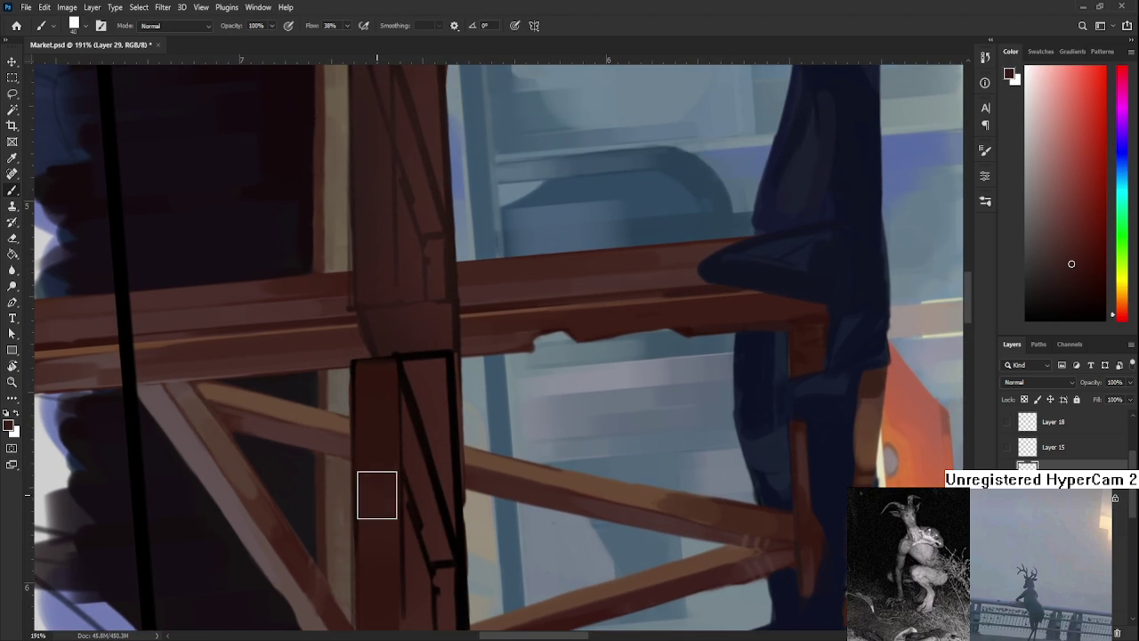
Rotate the canvas so the post runs diagonally, angle the brush tip 15°, and sample post browns.
key("r")
mouse_move(377, 539)
left_mouse_down()
mouse_move(572, 431)
mouse_move(432, 458)
left_mouse_up()
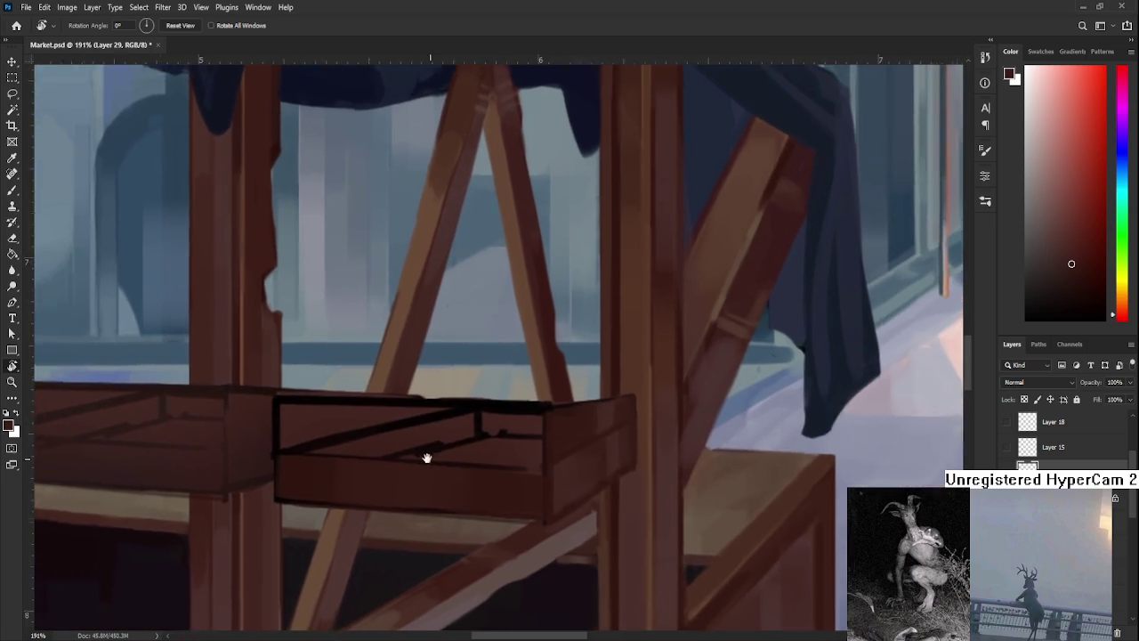
key("b")
key("r")
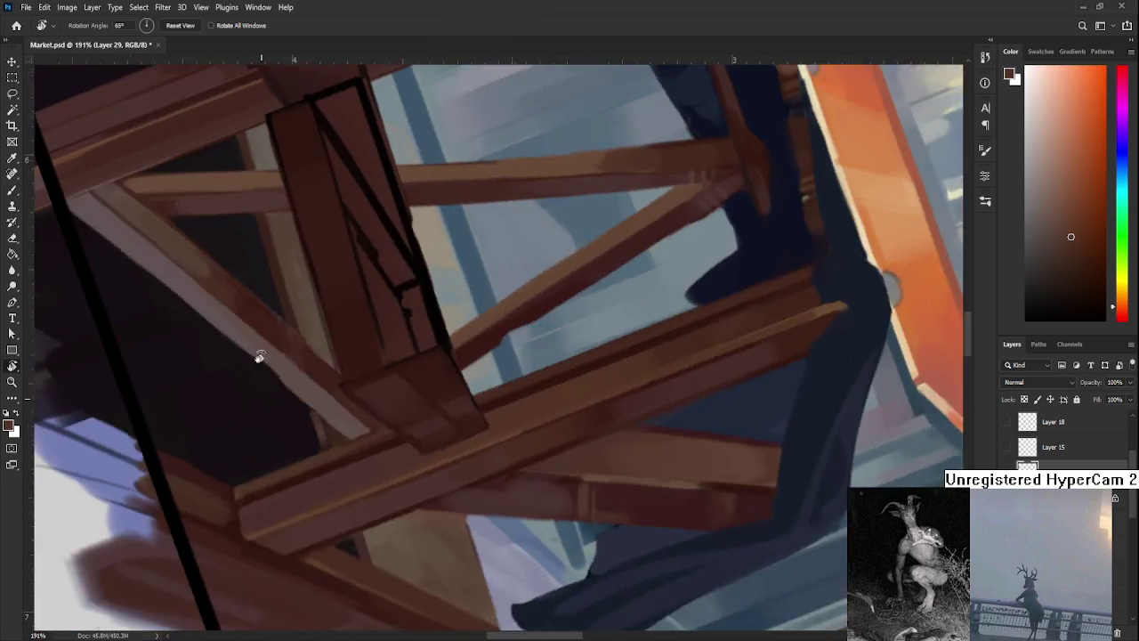
left_click_drag(495, 394, 344, 427)
key("b")
key("Left")
key("Left")
key("Left")
key("Left")
key("Left")
key("Left")
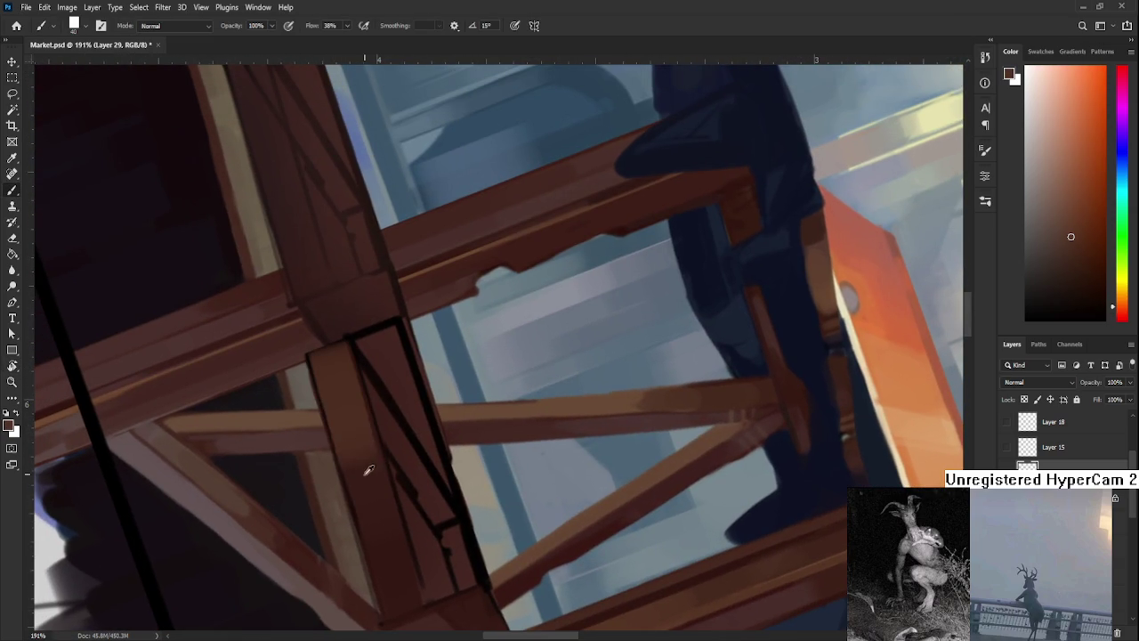
left_click(362, 465, "alt")
left_click(372, 476, "alt")
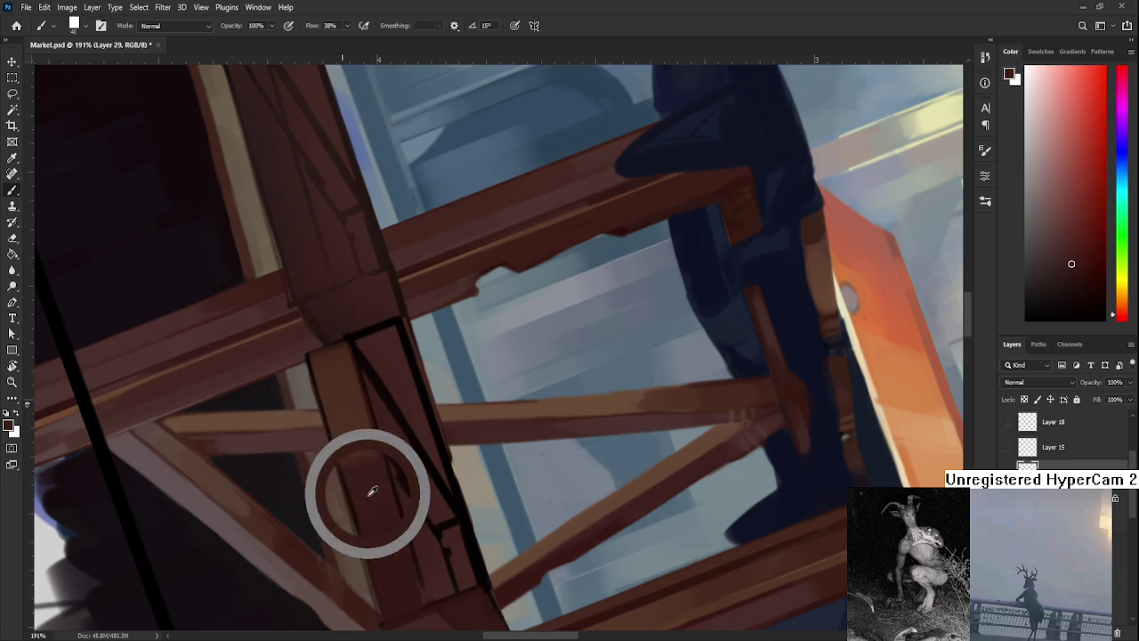
left_click(375, 489, "alt")
left_click(362, 441, "alt")
left_click(351, 405, "alt")
Pick darker and lighter browns down the post to paint its edge, then re-level the drawer box view.
left_click_drag(391, 380, 377, 375)
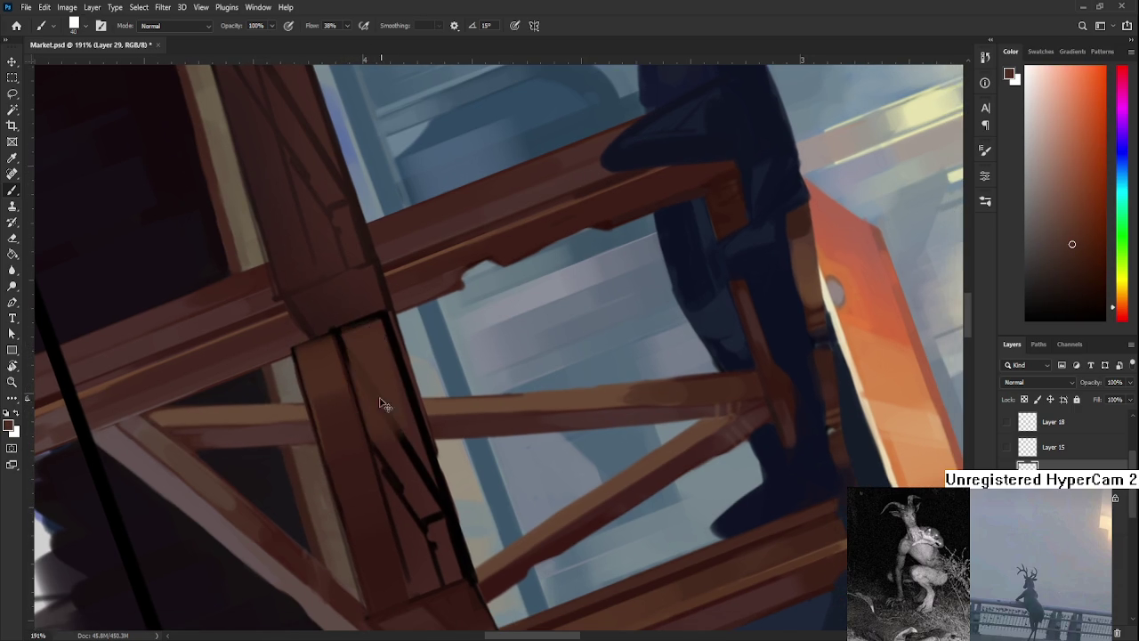
left_click(356, 478, "alt")
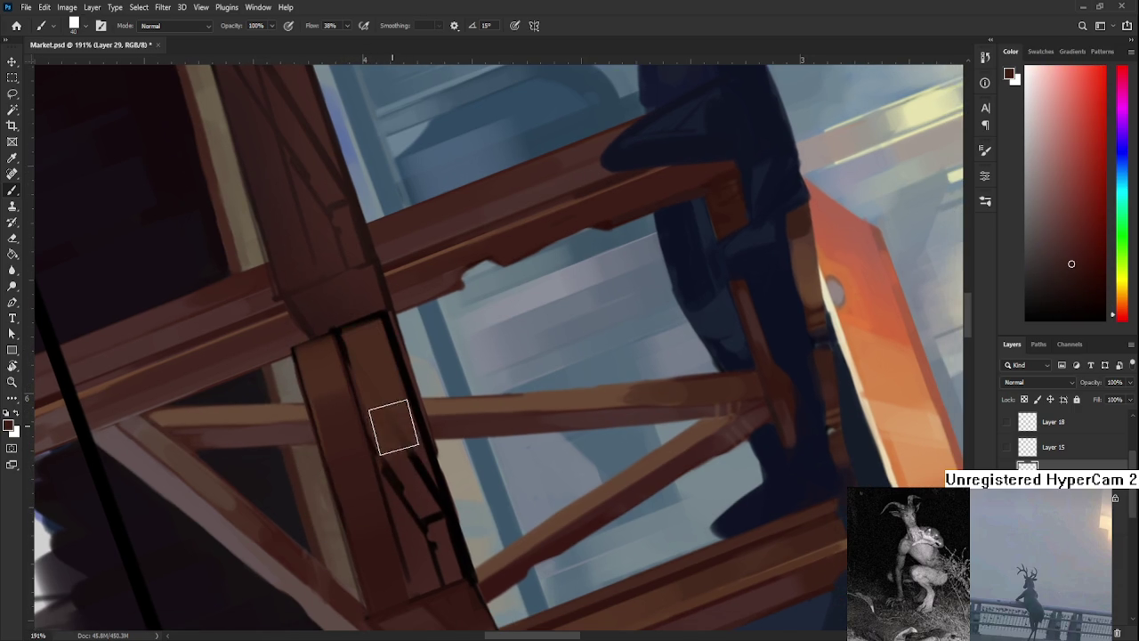
left_click(397, 454, "alt")
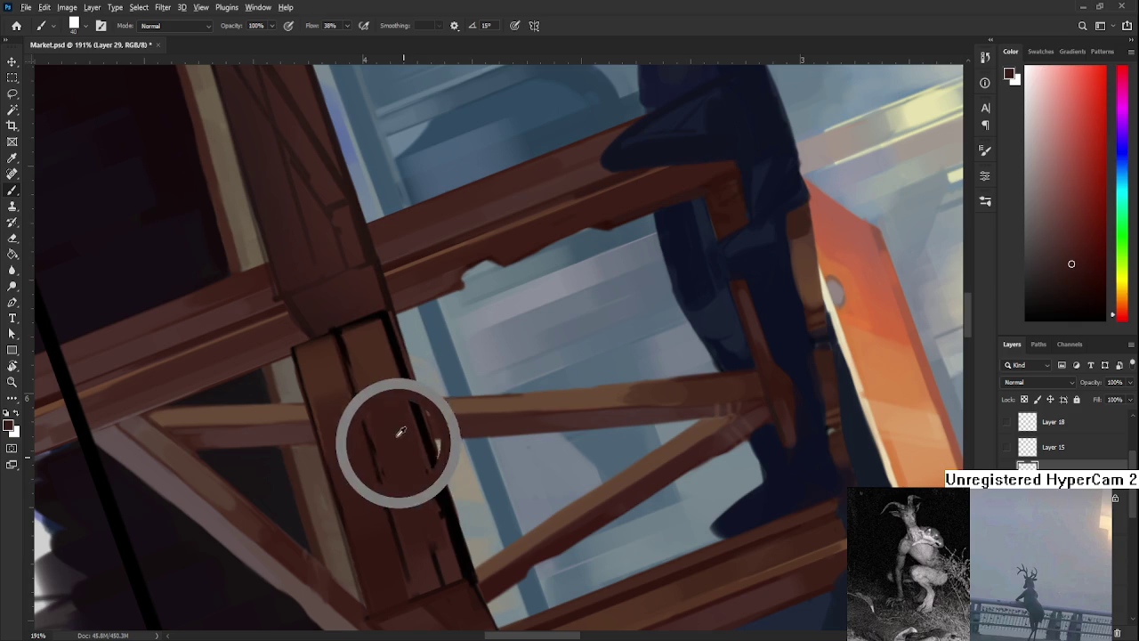
left_click(396, 471, "alt")
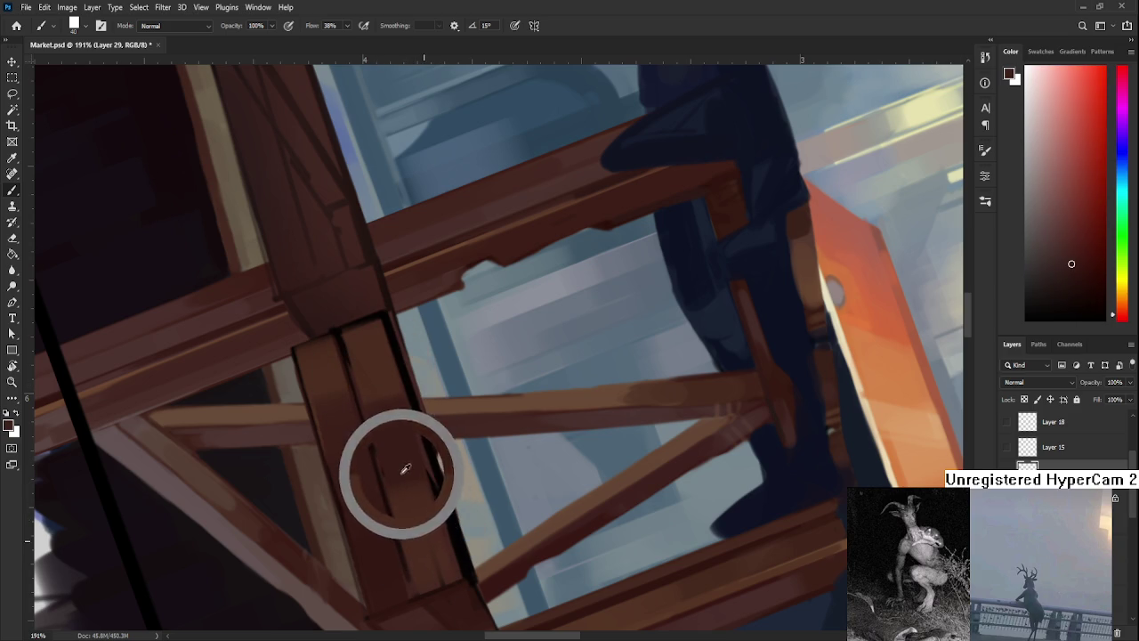
left_click(426, 526, "alt")
left_click(427, 550, "alt")
left_click(419, 547, "alt")
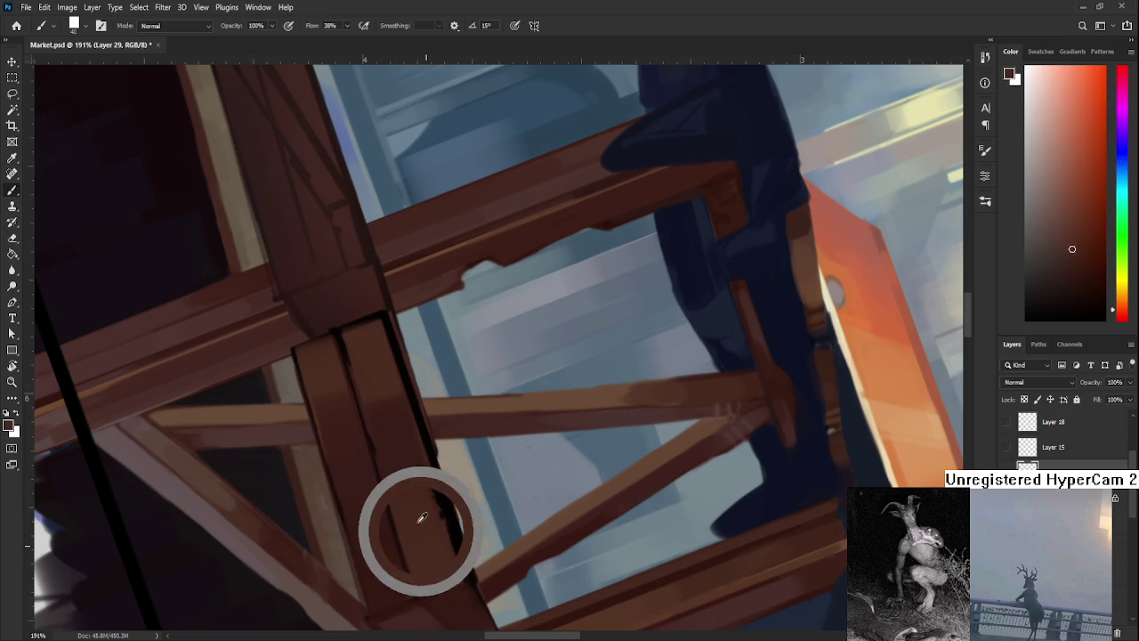
left_click(420, 541, "alt")
left_click(394, 544, "alt")
mouse_move(372, 541)
left_mouse_down()
mouse_move(579, 469)
mouse_move(275, 427)
left_mouse_up()
Switch to a square 0° brush tip and paint the drawer front with its sampled browns.
key("b")
key("period")
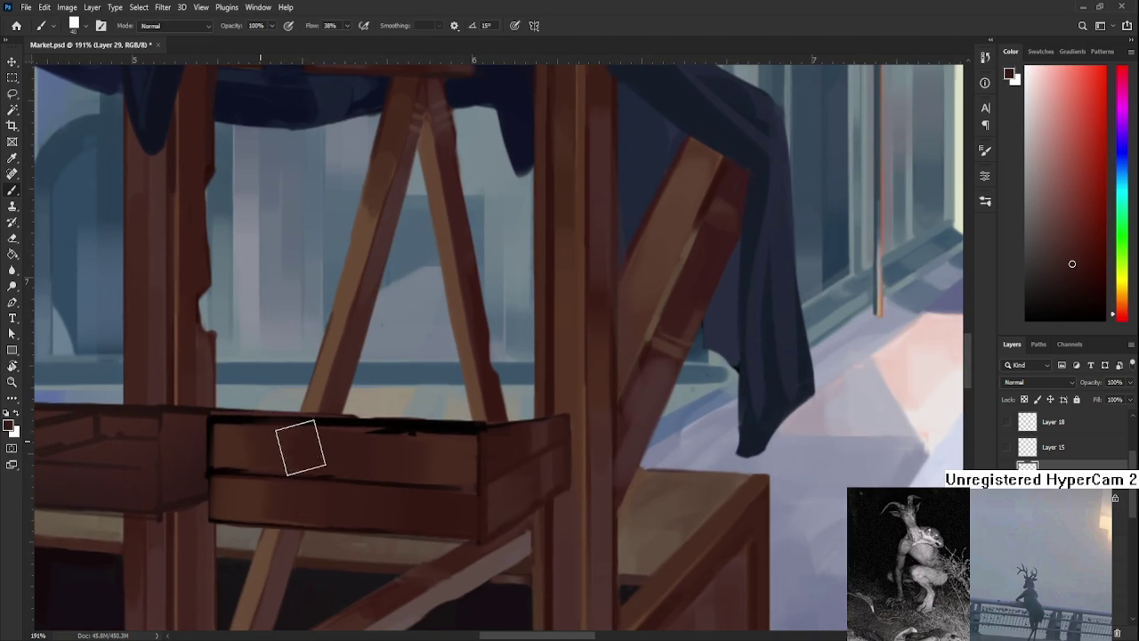
key("shift+Right")
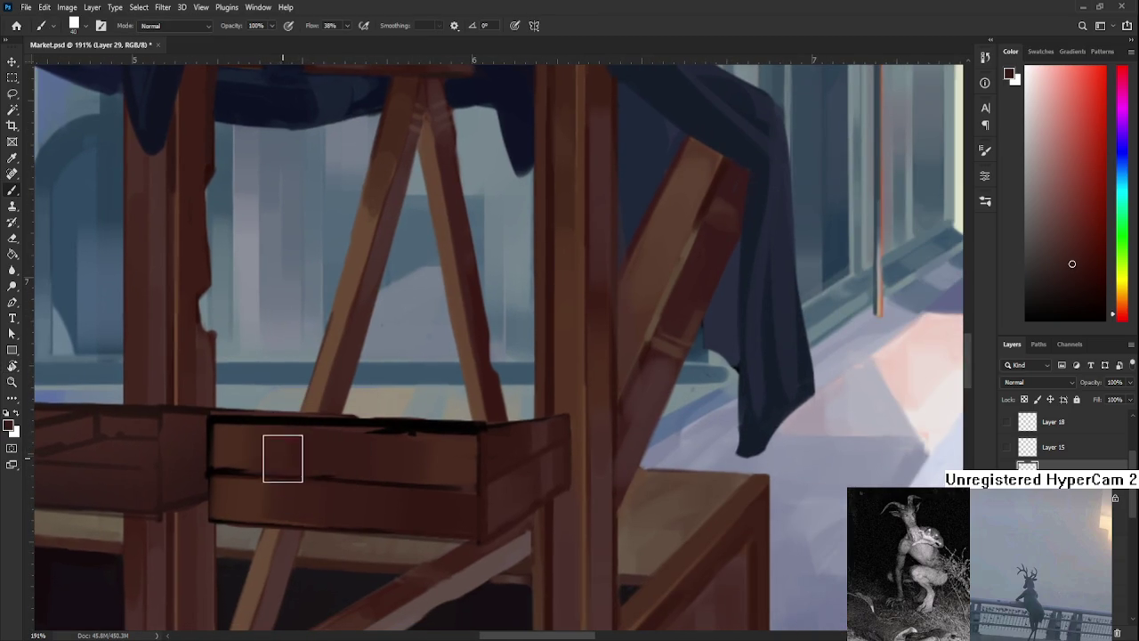
left_click(400, 459, "alt")
left_click(462, 454, "alt")
left_click(405, 498, "alt")
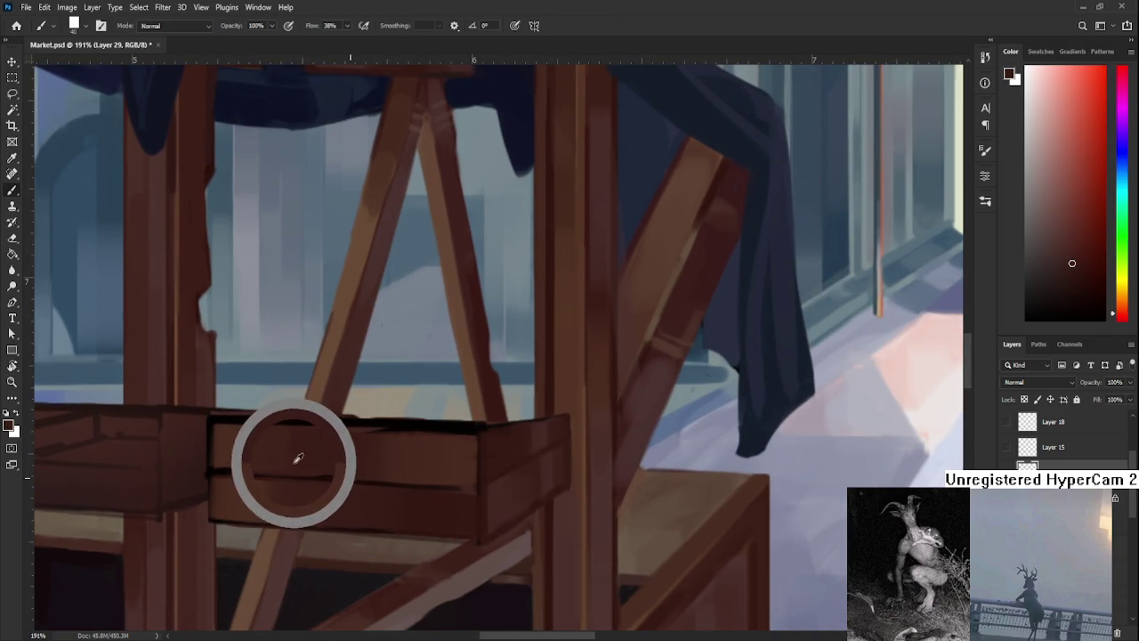
Rotate the view back onto the post, sample its brown, and make the brush much smaller.
key("r")
mouse_move(437, 478)
left_mouse_down()
mouse_move(290, 438)
mouse_move(412, 437)
left_mouse_up()
key("b")
left_click(422, 412, "alt")
key("bracketleft")
key("bracketleft")
key("bracketleft")
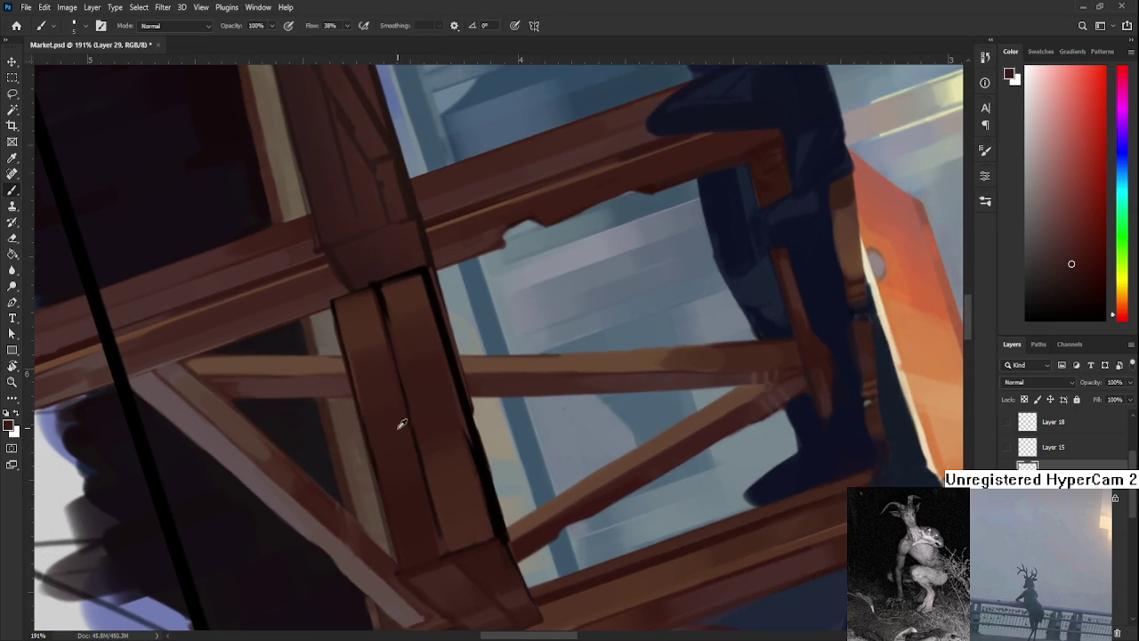
Blend the post's two planes with alternating lighter and darker sampled browns, working up to its upper joint.
left_click(436, 477, "alt")
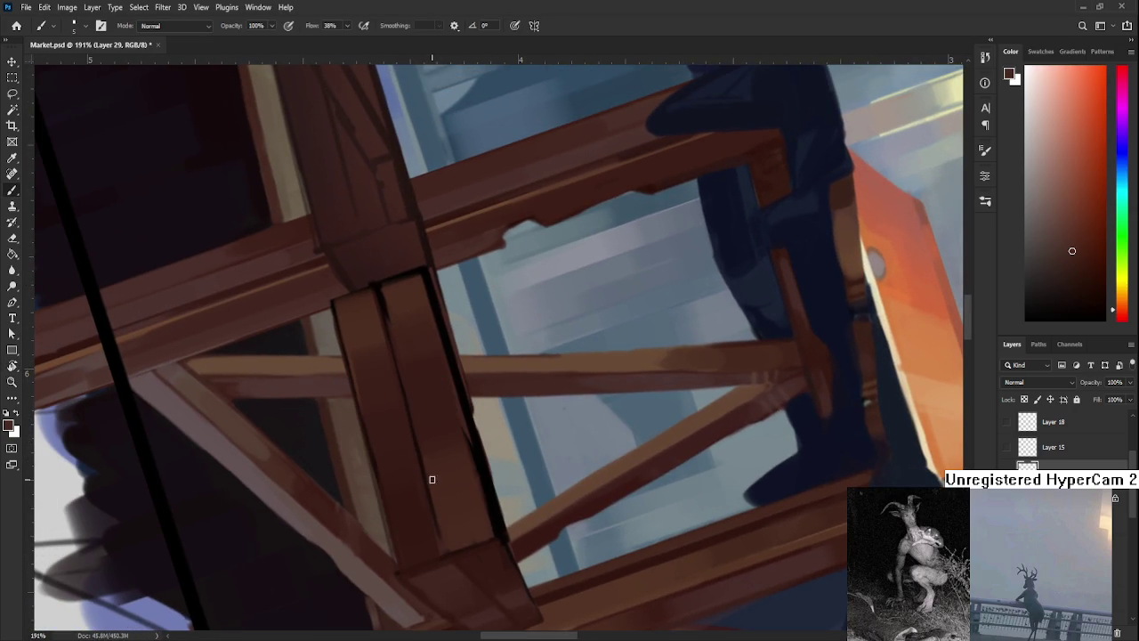
left_click(419, 490, "alt")
left_click(427, 470, "alt")
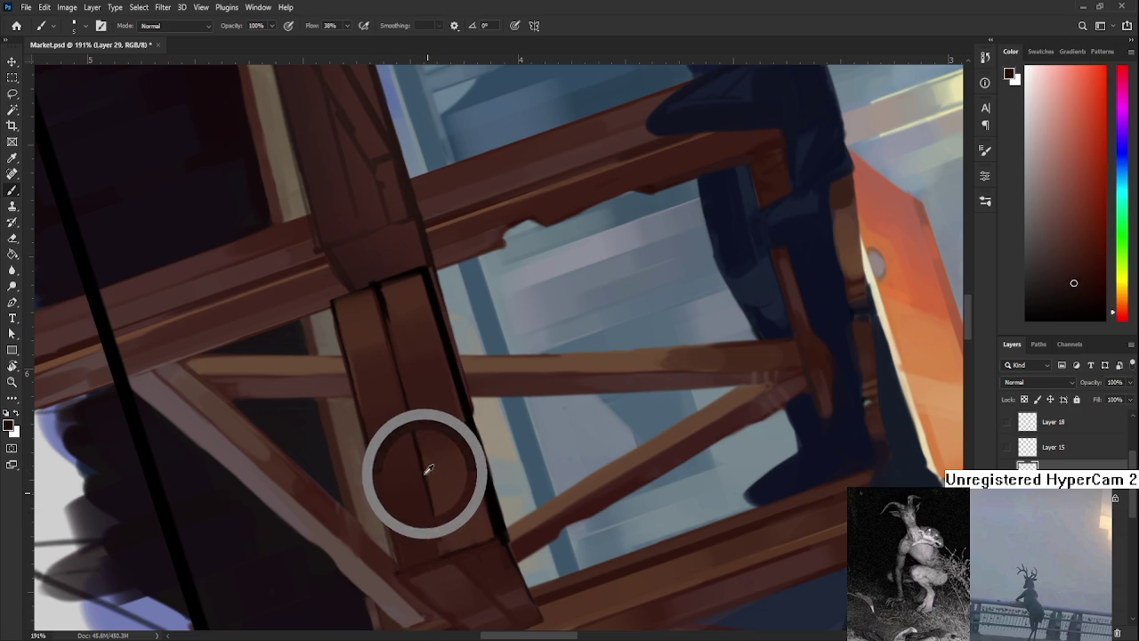
left_click(440, 507, "alt")
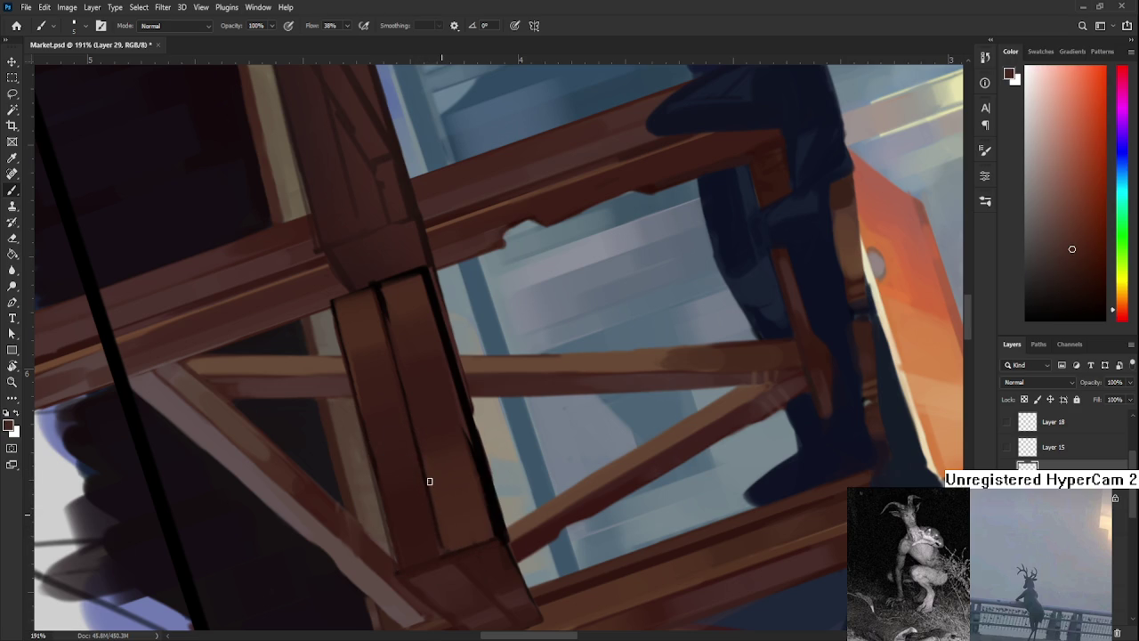
left_click_drag(426, 463, 435, 499)
left_click(428, 461, "alt")
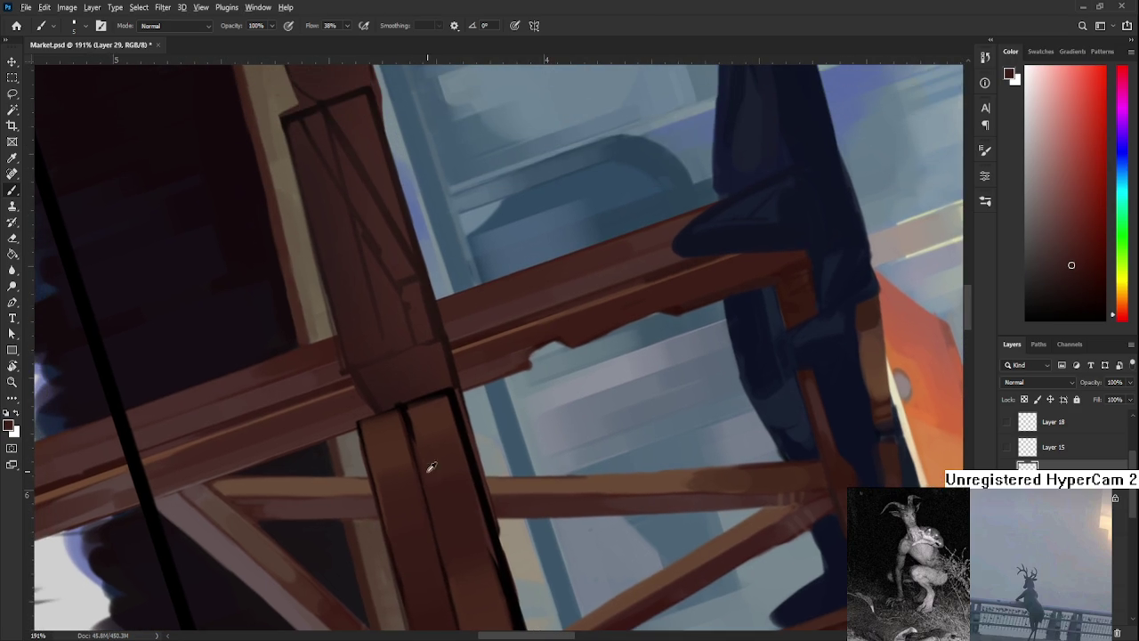
left_click(416, 440, "alt")
left_click(416, 416, "alt")
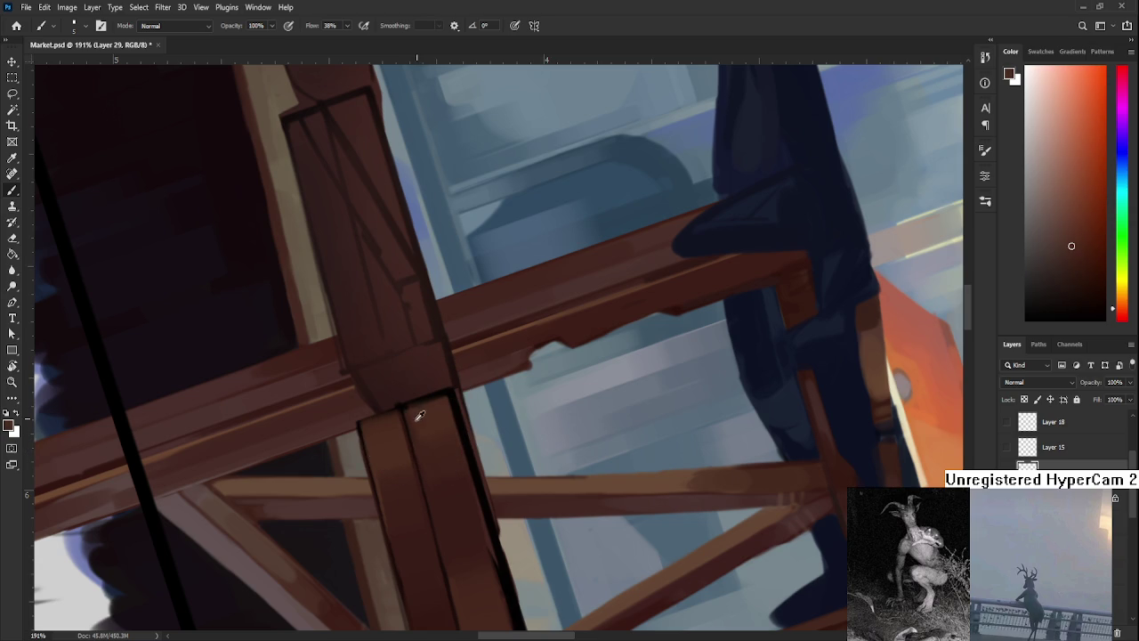
left_click(399, 429, "alt")
left_click(415, 480, "alt")
mouse_move(417, 506)
left_mouse_down()
mouse_move(421, 456)
mouse_move(619, 418)
mouse_move(422, 473)
left_mouse_up()
scroll(421, 456, "down", 8)
Sample an orange-brown, then a darker red-brown from the front tray near the drawer box.
scroll(416, 445, "up", 4)
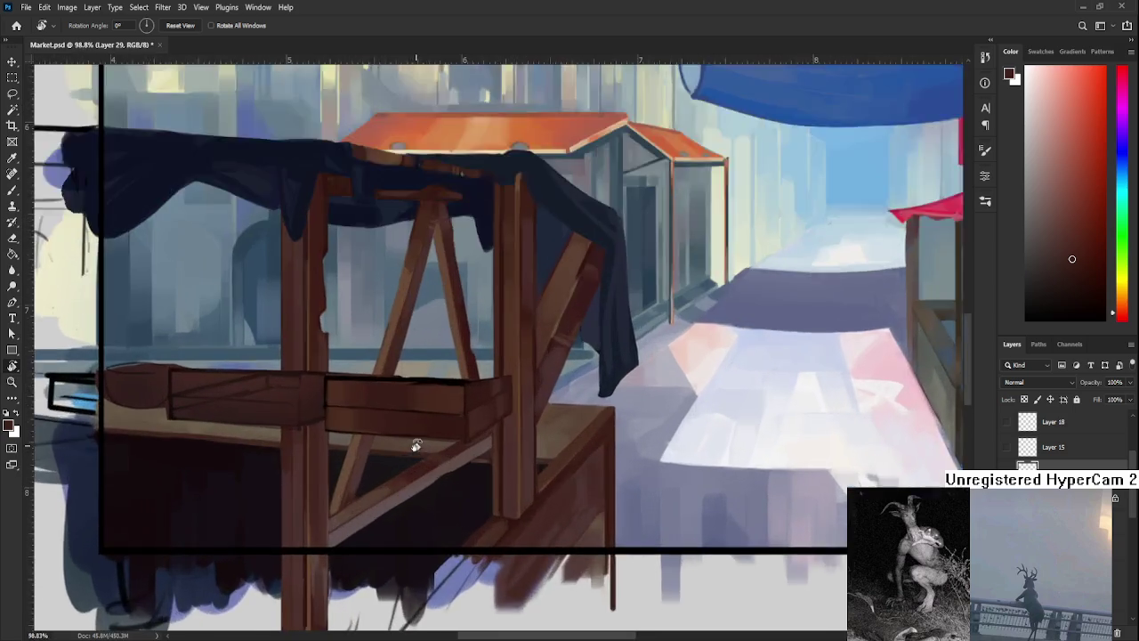
scroll(416, 445, "up", 3)
key("b")
left_click(479, 419, "alt")
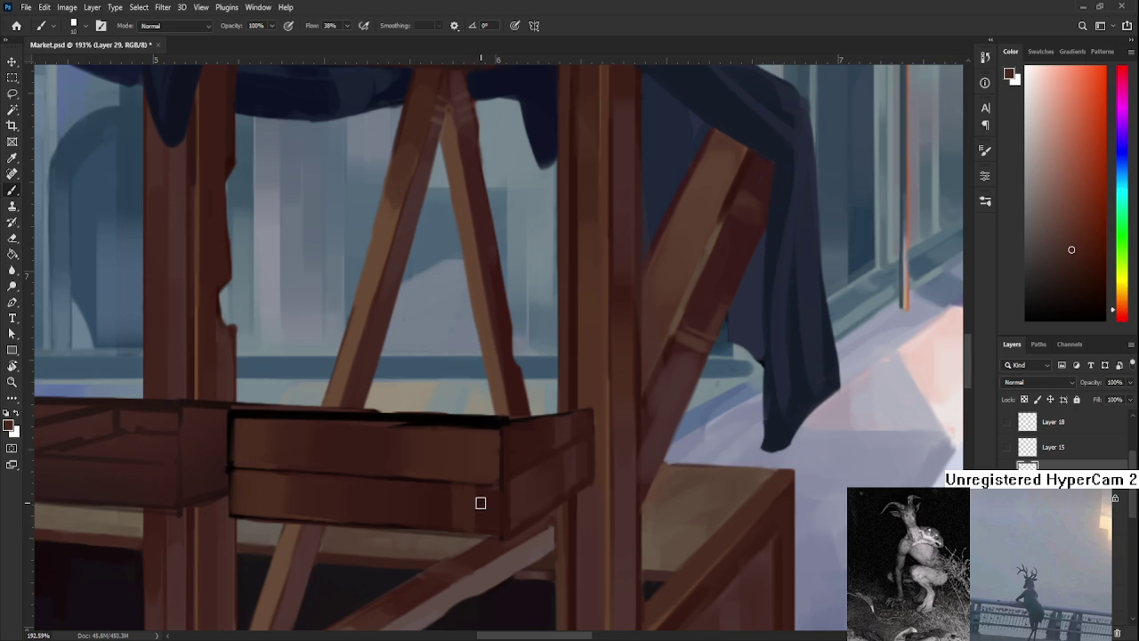
left_click_drag(476, 498, 529, 484)
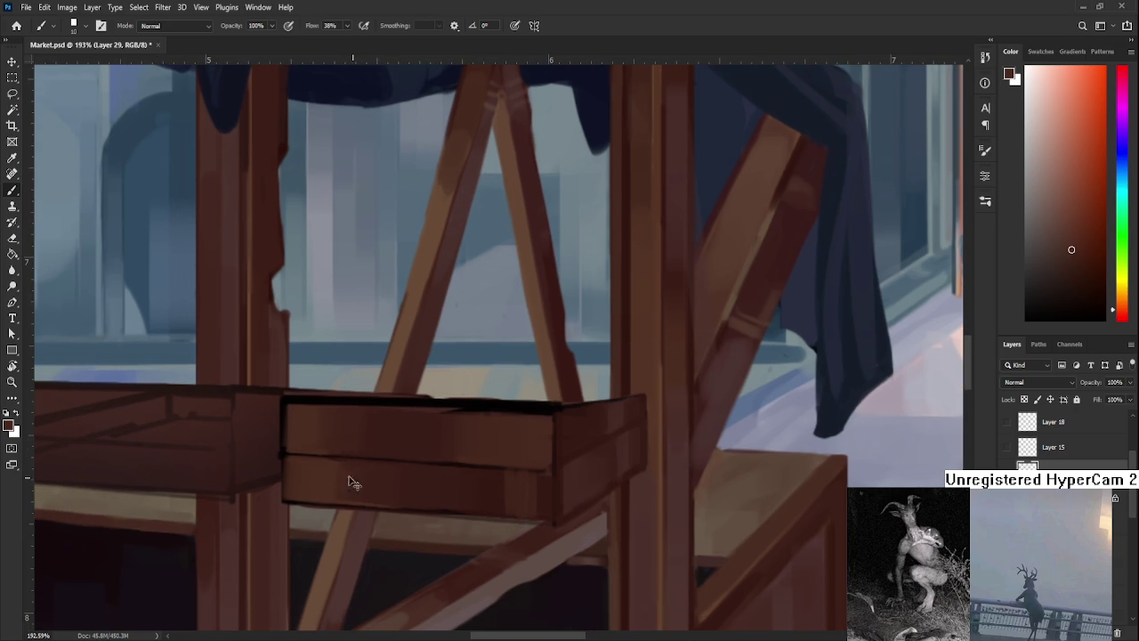
left_click(342, 470, "alt")
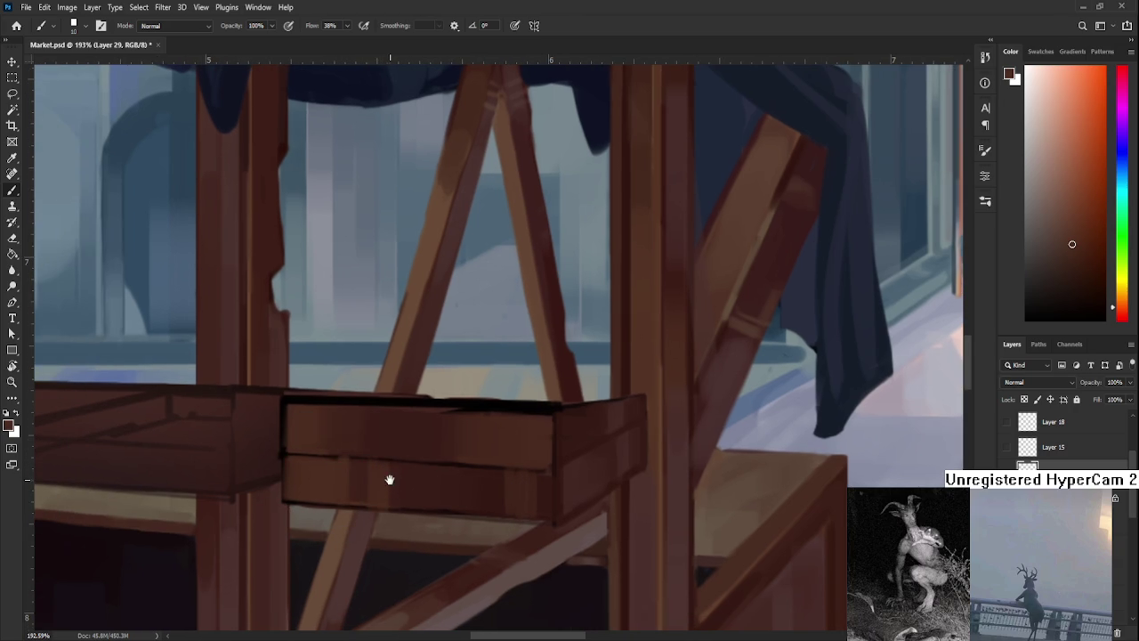
left_click_drag(390, 481, 406, 498)
left_click(425, 486, "alt")
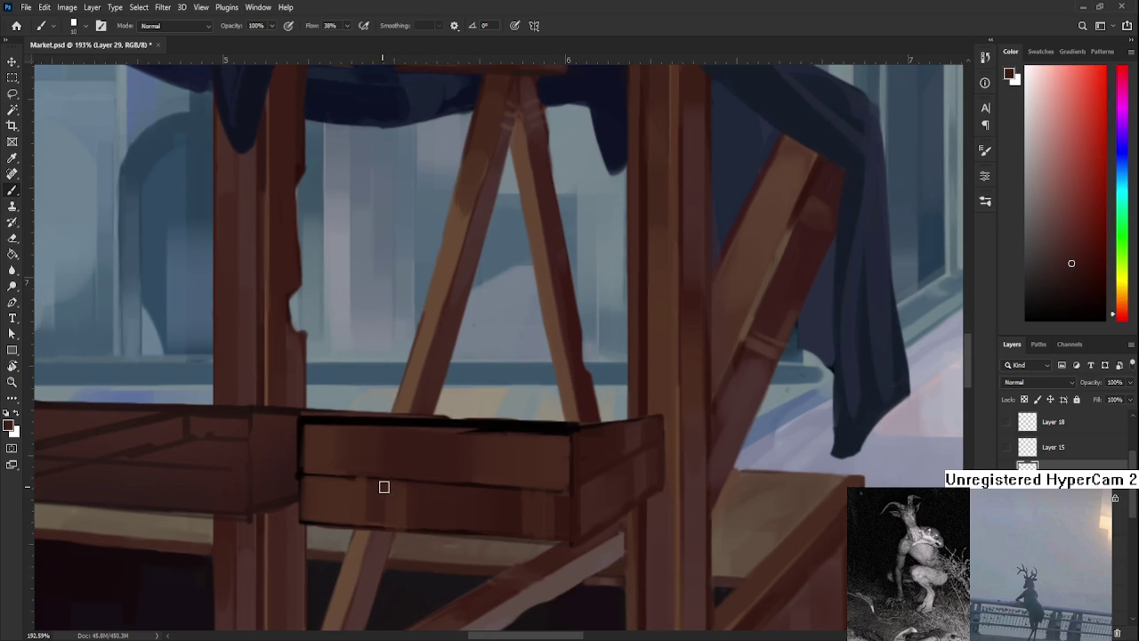
Zoom out from 193% to about 82% to view the whole market scene.
scroll(419, 460, "down", 1)
scroll(410, 427, "down", 2)
scroll(409, 427, "down", 2)
scroll(413, 429, "down", 2)
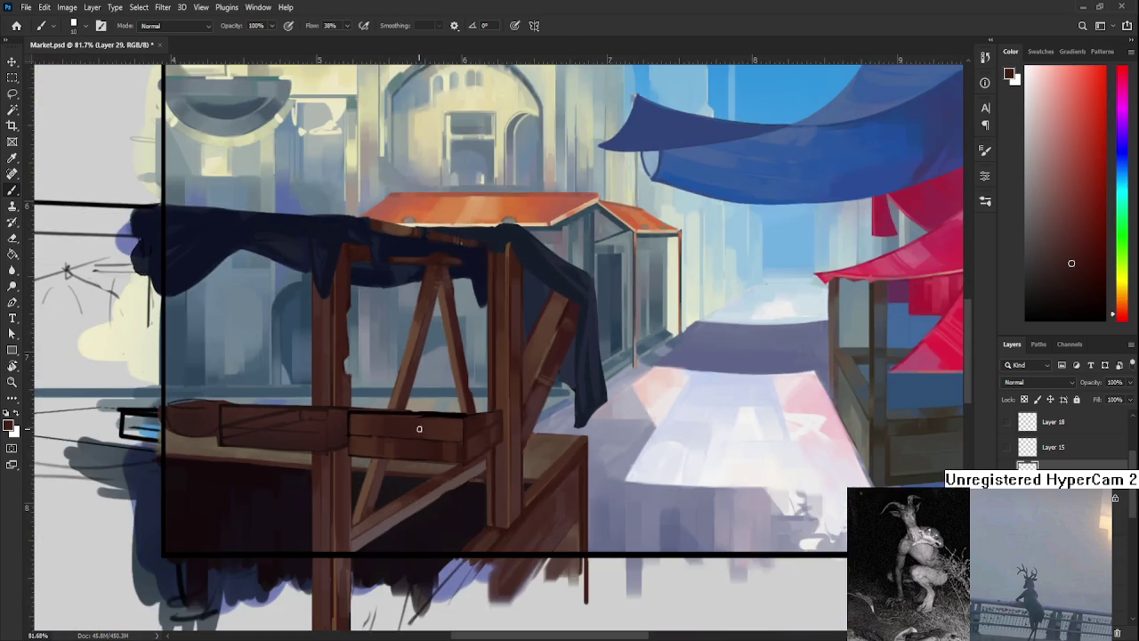
Rotate the view so the stall lies sideways and zoom onto the post and crossbeam.
key("r")
left_click_drag(413, 429, 488, 323)
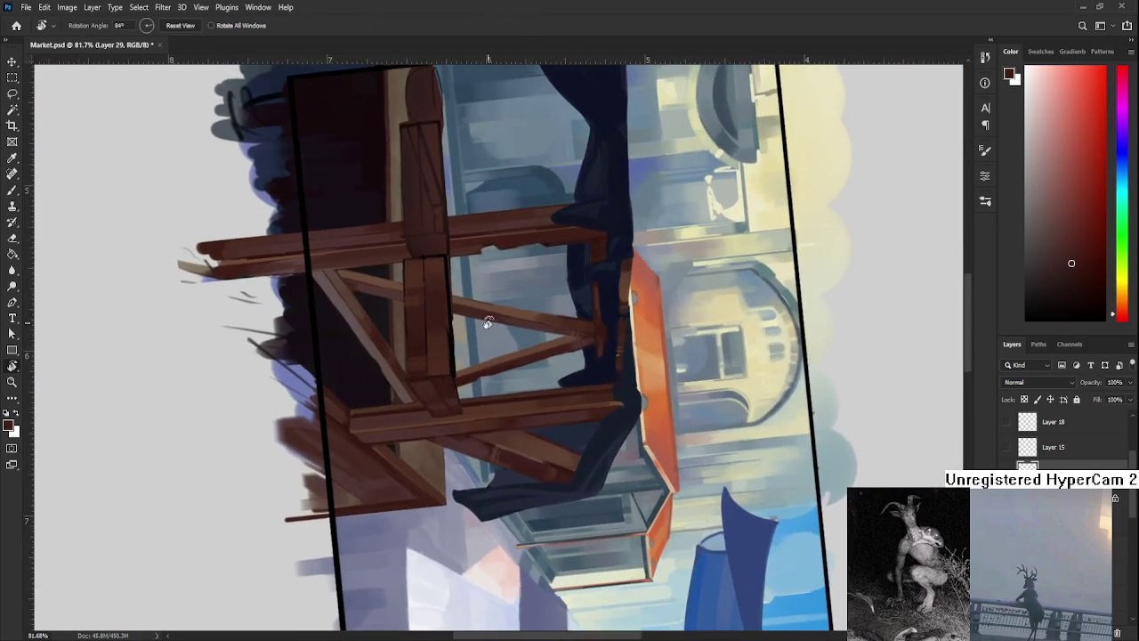
scroll(488, 322, "up", 3)
scroll(415, 364, "up", 3)
left_click_drag(414, 371, 369, 387)
key("b")
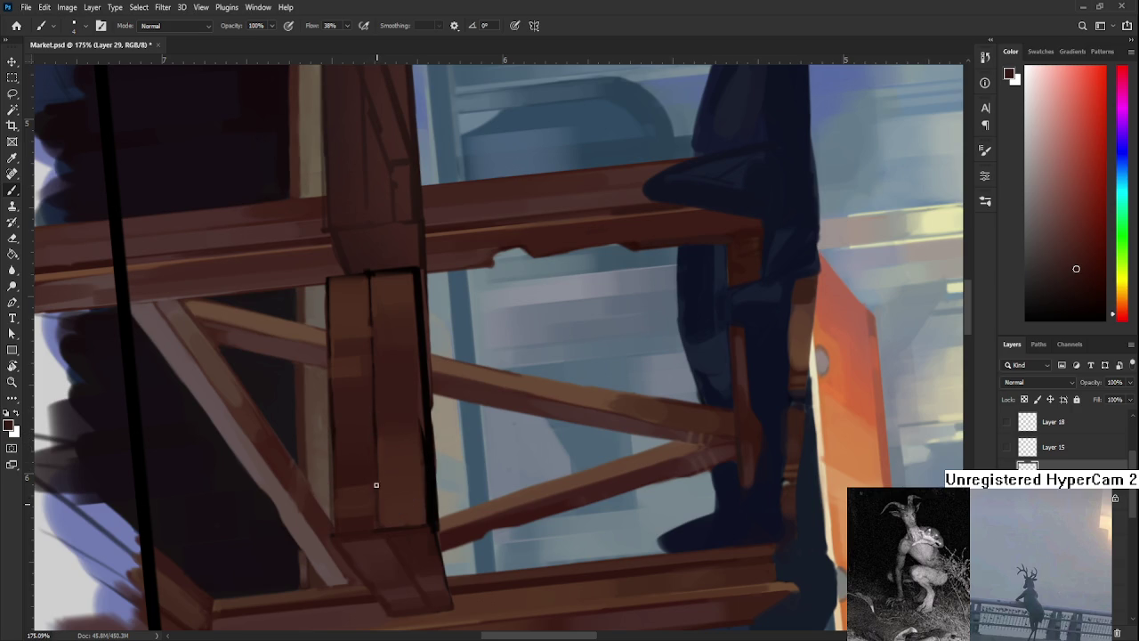
scroll(375, 451, "up", 3)
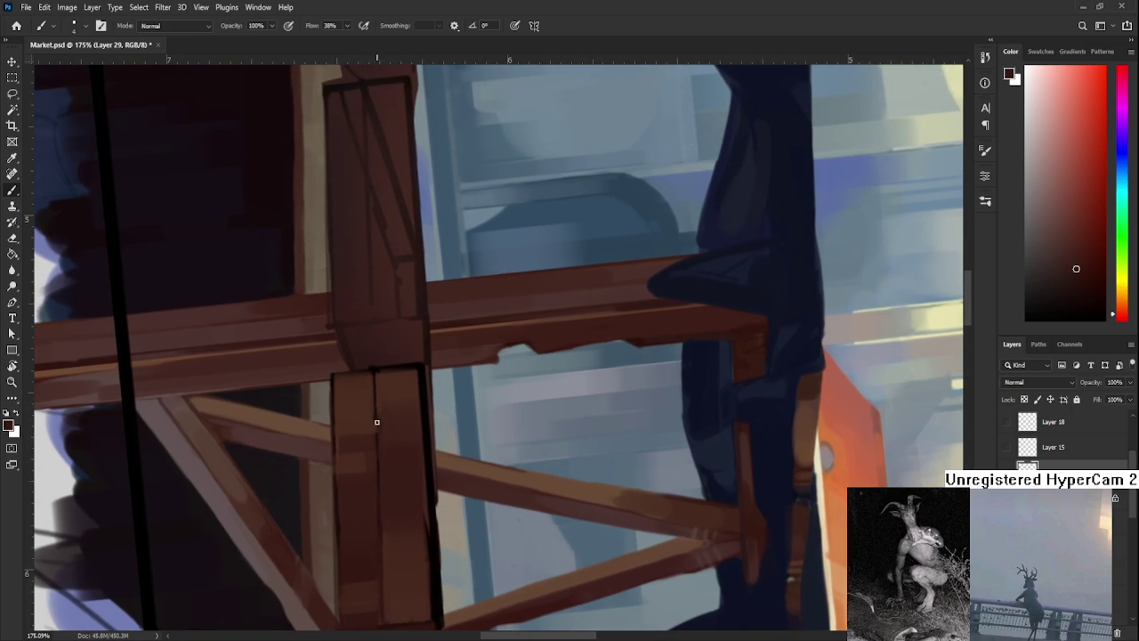
Paint a dark stroke down the post's edge and a thin lighter stroke alongside it.
left_click(371, 396, "alt")
left_click(375, 349, "alt")
left_click_drag(377, 369, 377, 427)
left_click(380, 398, "alt")
left_click_drag(375, 378, 376, 431)
left_click(372, 411, "alt")
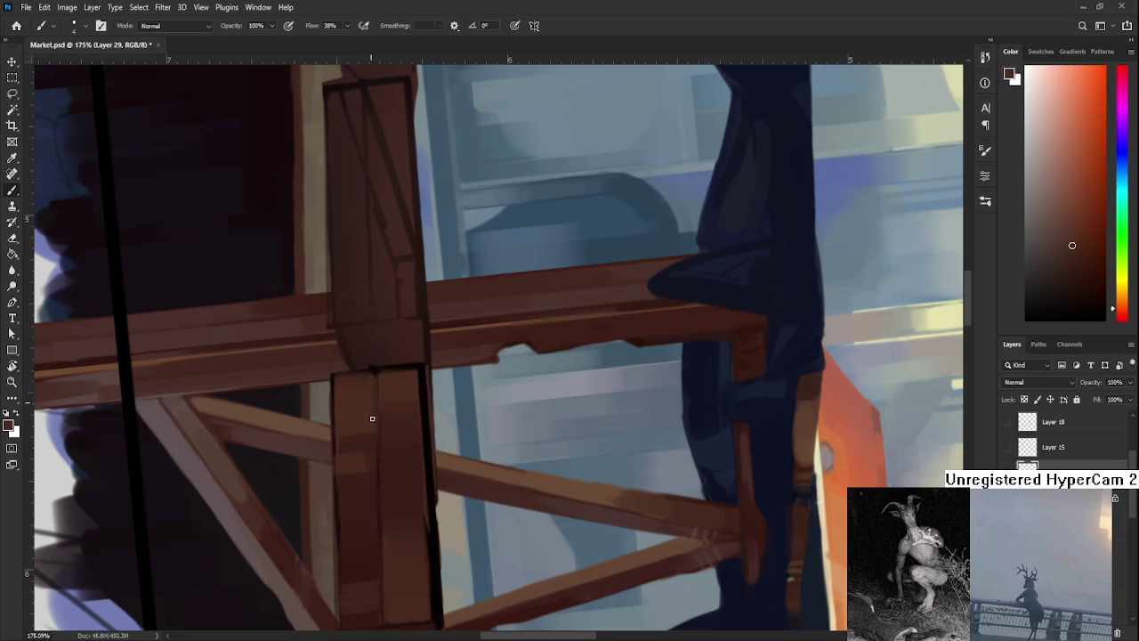
scroll(383, 386, "down", 2)
scroll(394, 382, "down", 3)
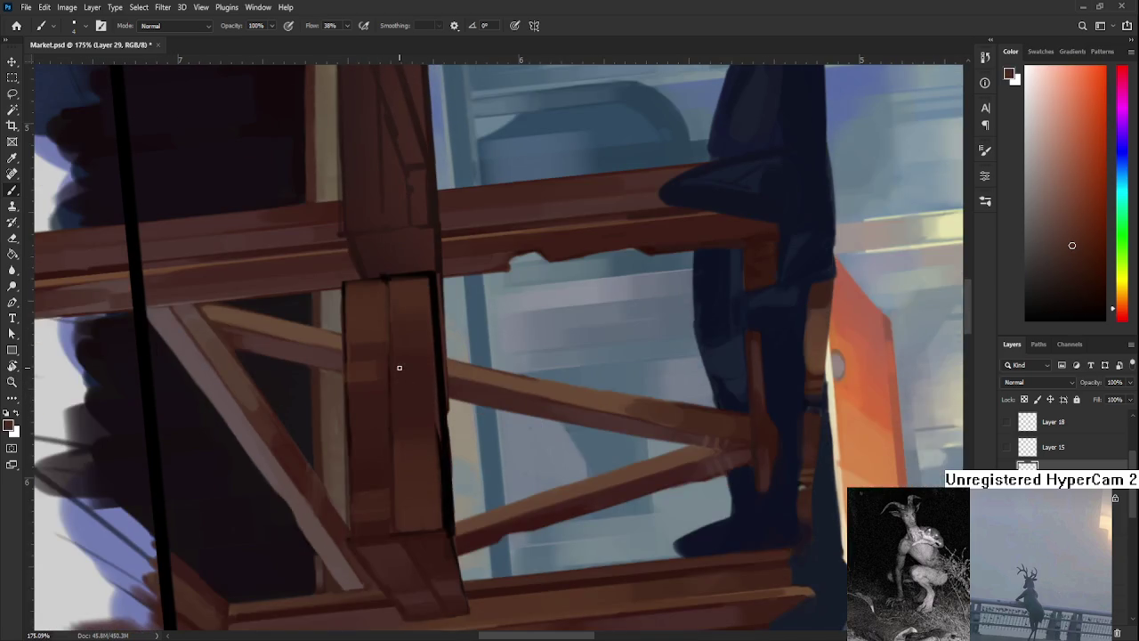
Sample a range of lighter and darker browns from the beam.
left_click(484, 218, "alt")
left_click(459, 229, "alt")
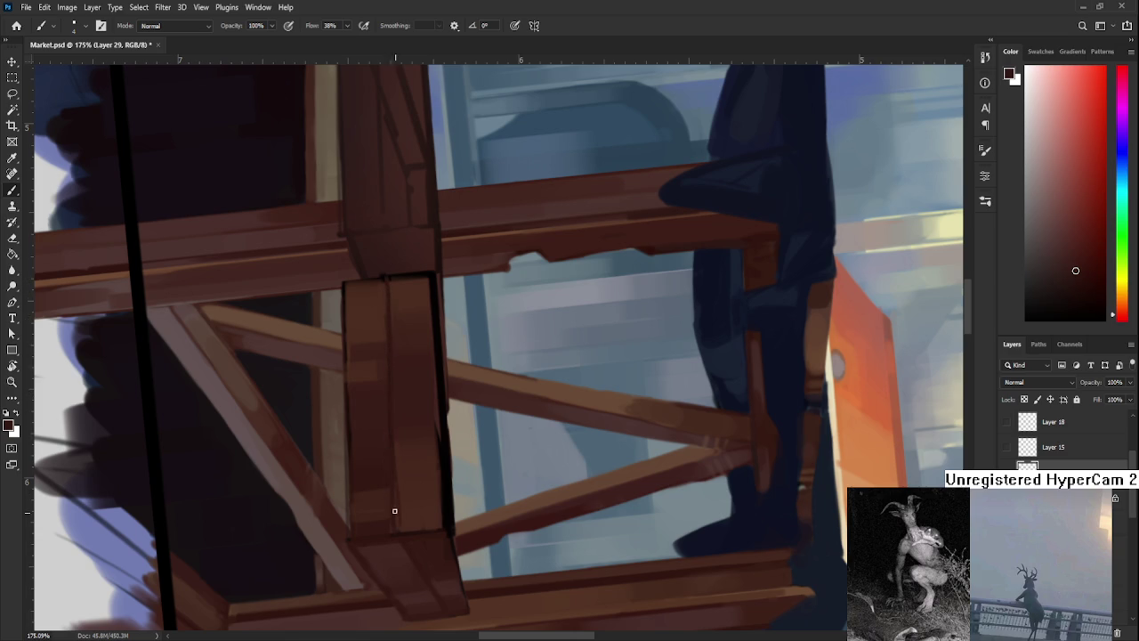
left_click(383, 443, "alt")
left_click(389, 452, "alt")
left_click(399, 508, "alt")
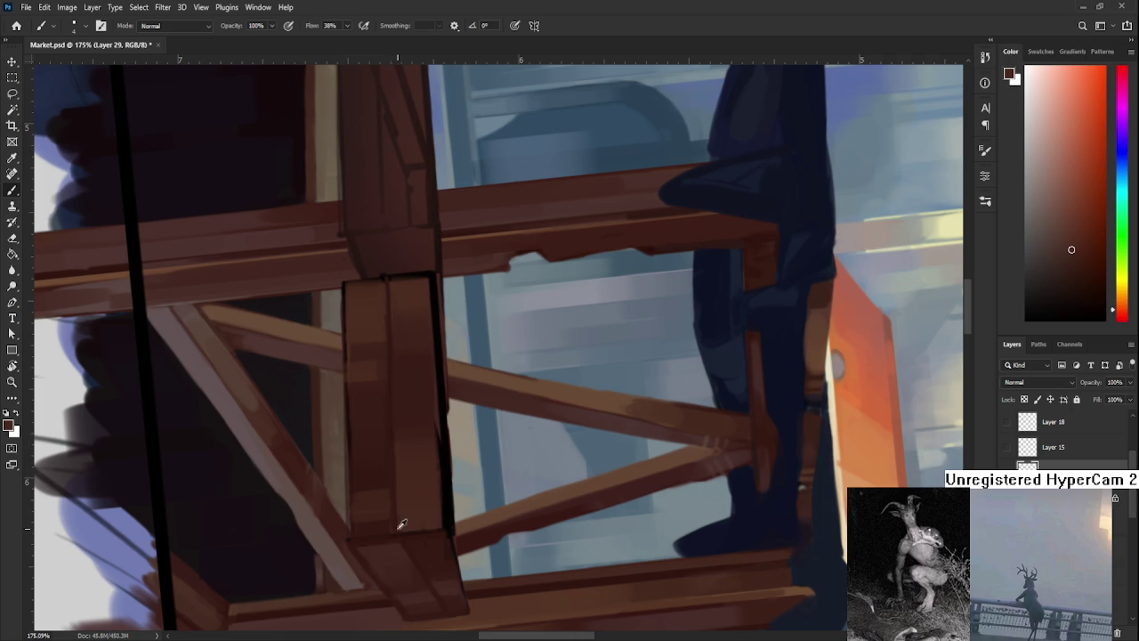
left_click(389, 482, "alt")
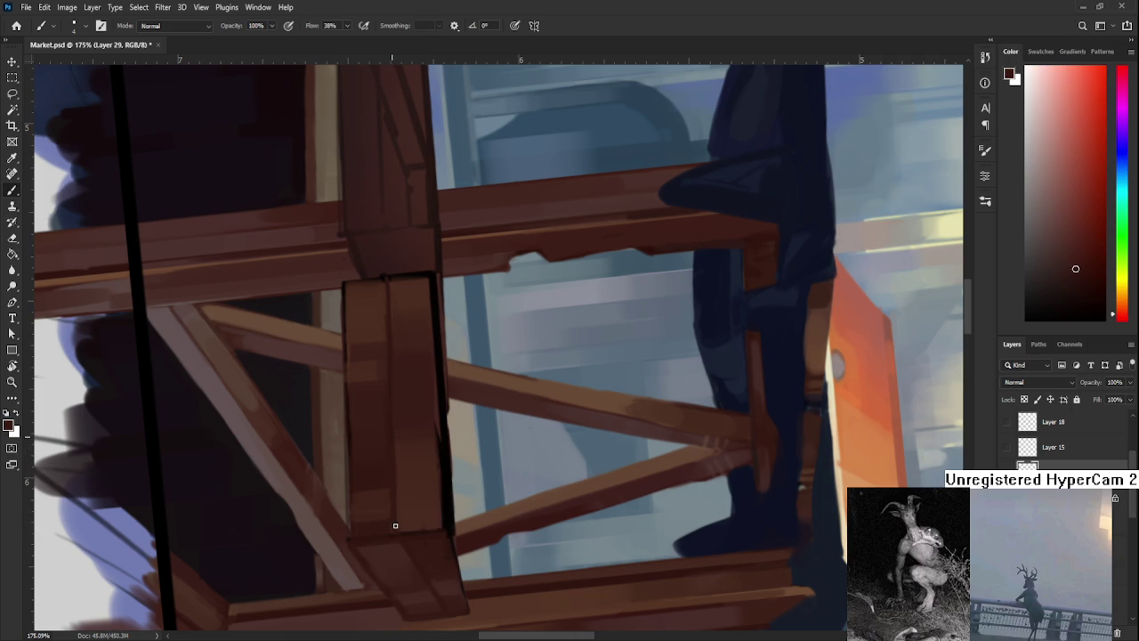
Rotate the view back to level, then turn it so the beams run vertically.
key("r")
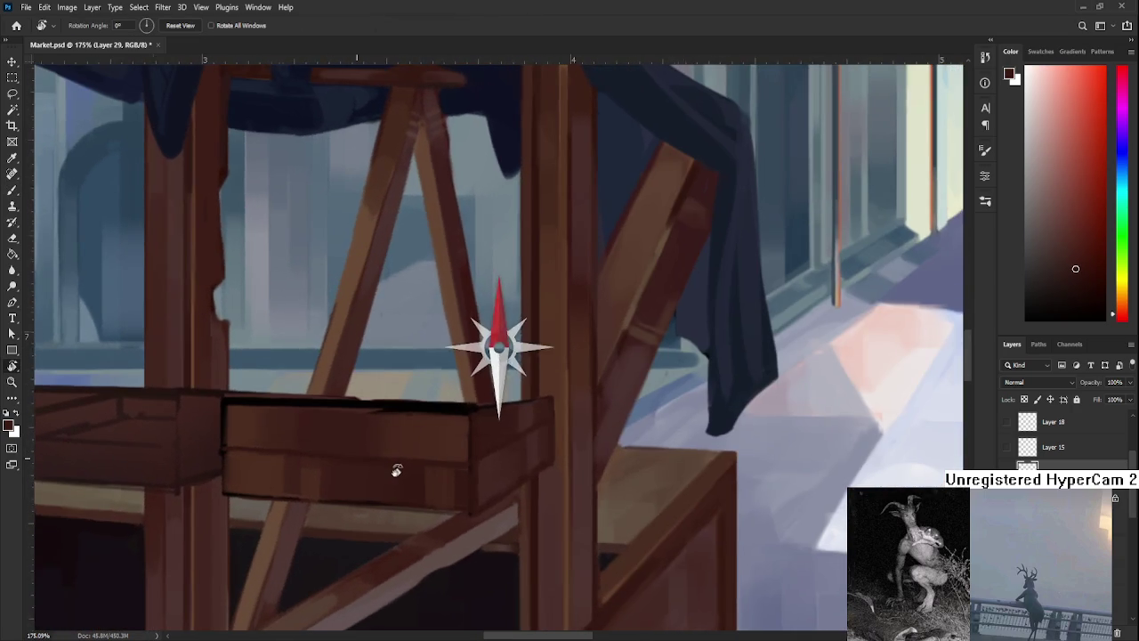
left_click_drag(384, 434, 397, 461)
scroll(394, 469, "down", 5)
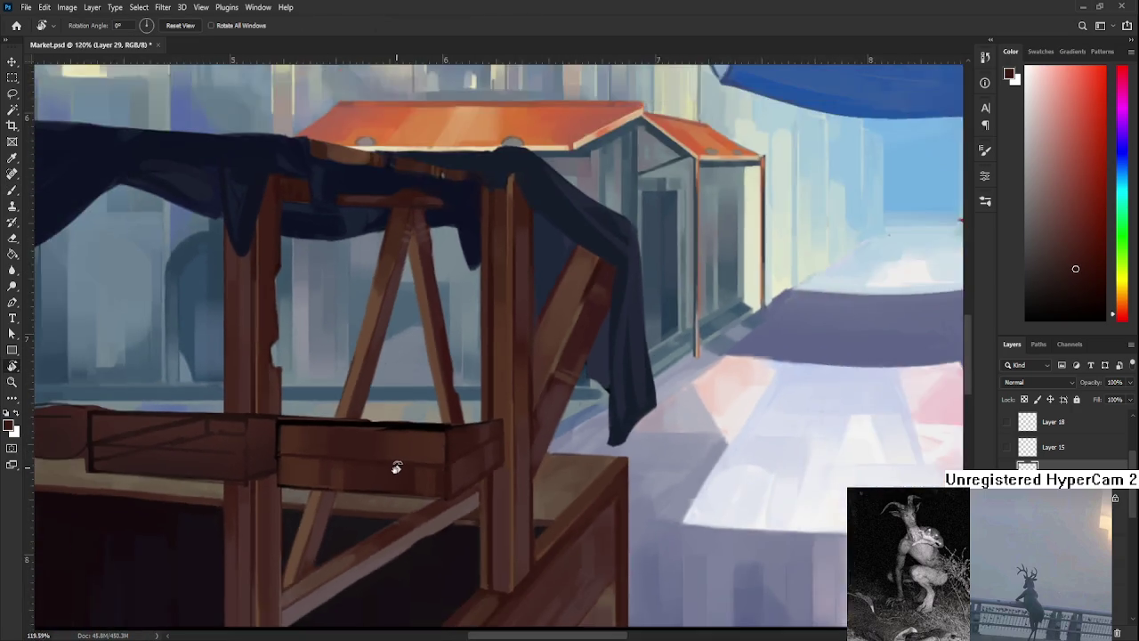
scroll(394, 469, "down", 5)
scroll(380, 480, "up", 8)
scroll(380, 481, "up", 5)
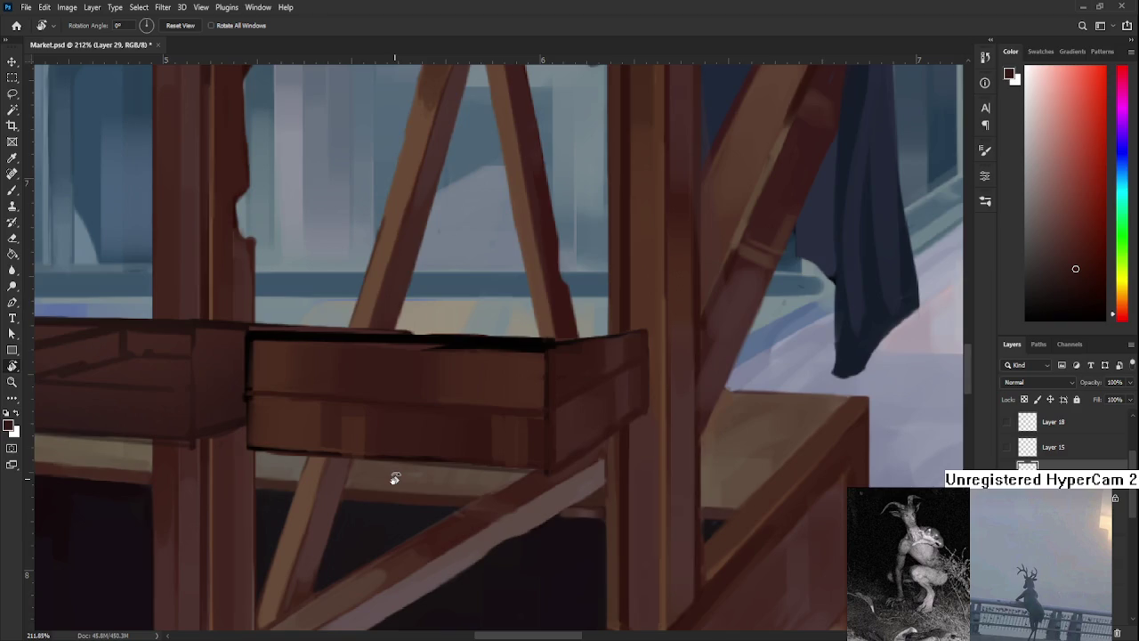
left_click_drag(416, 538, 401, 427)
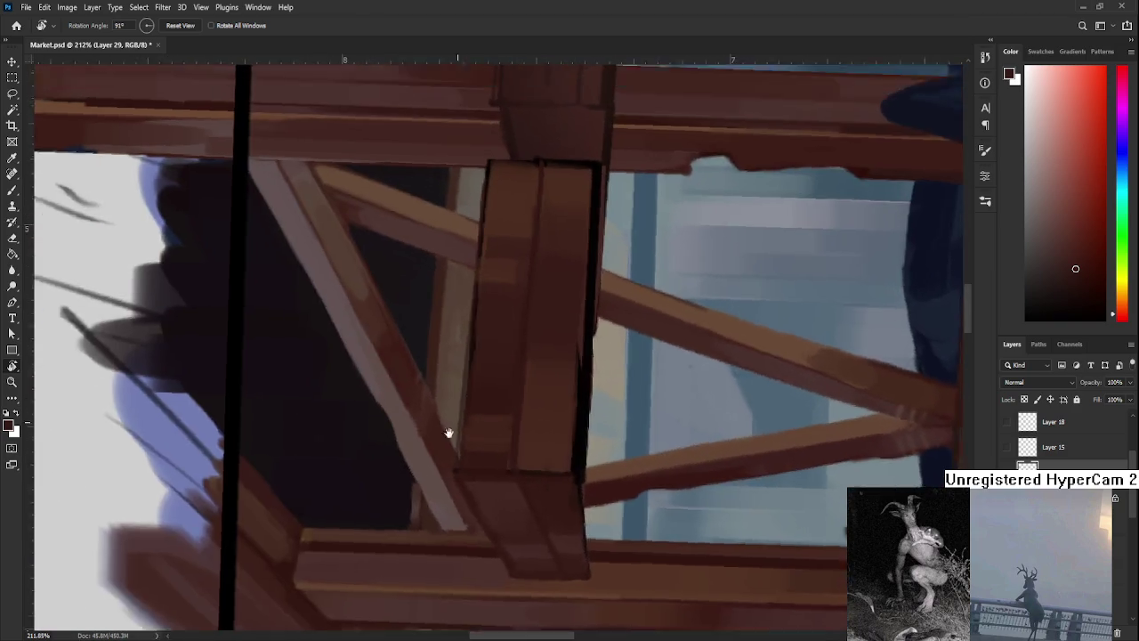
Sample several browns along the post from its middle to its lower end.
key("b")
left_click(399, 428, "alt")
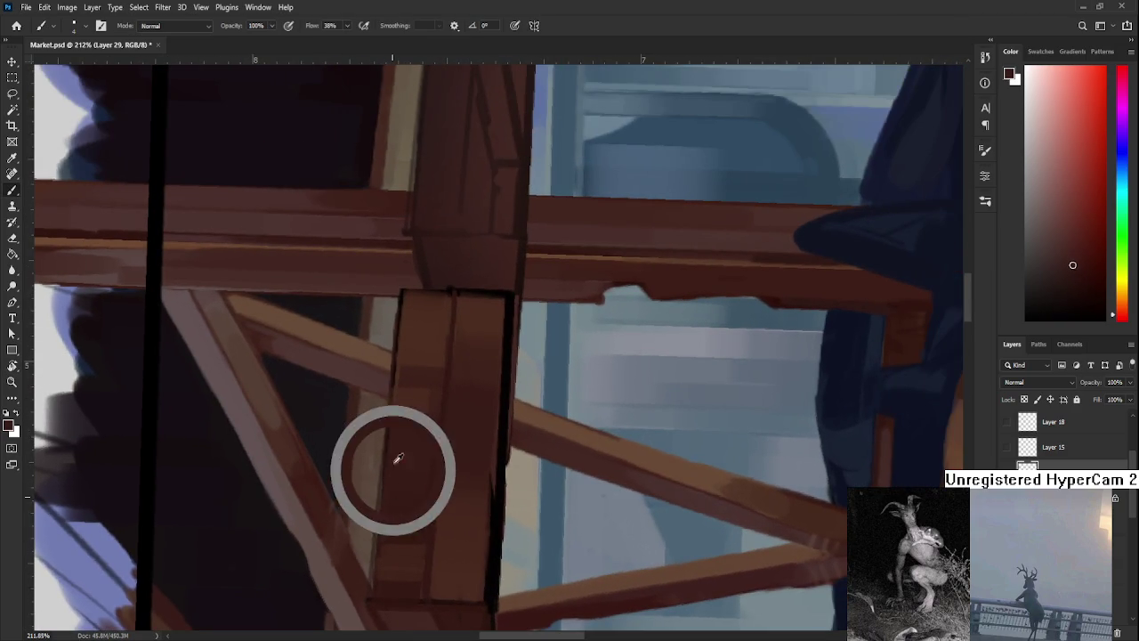
left_click(385, 504, "alt")
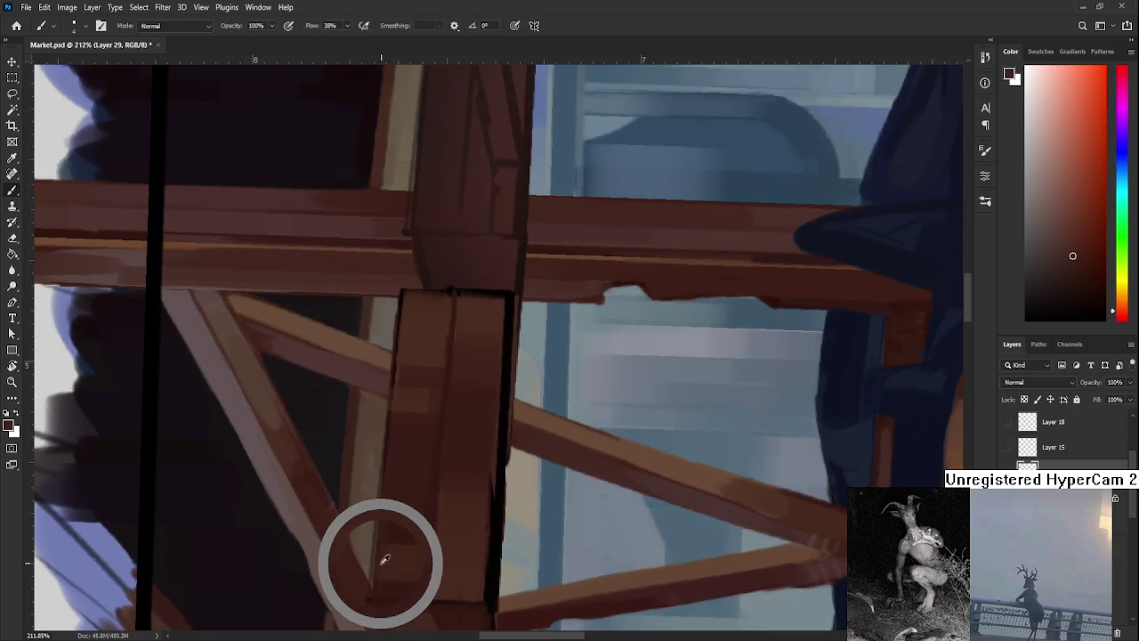
left_click(389, 541, "alt")
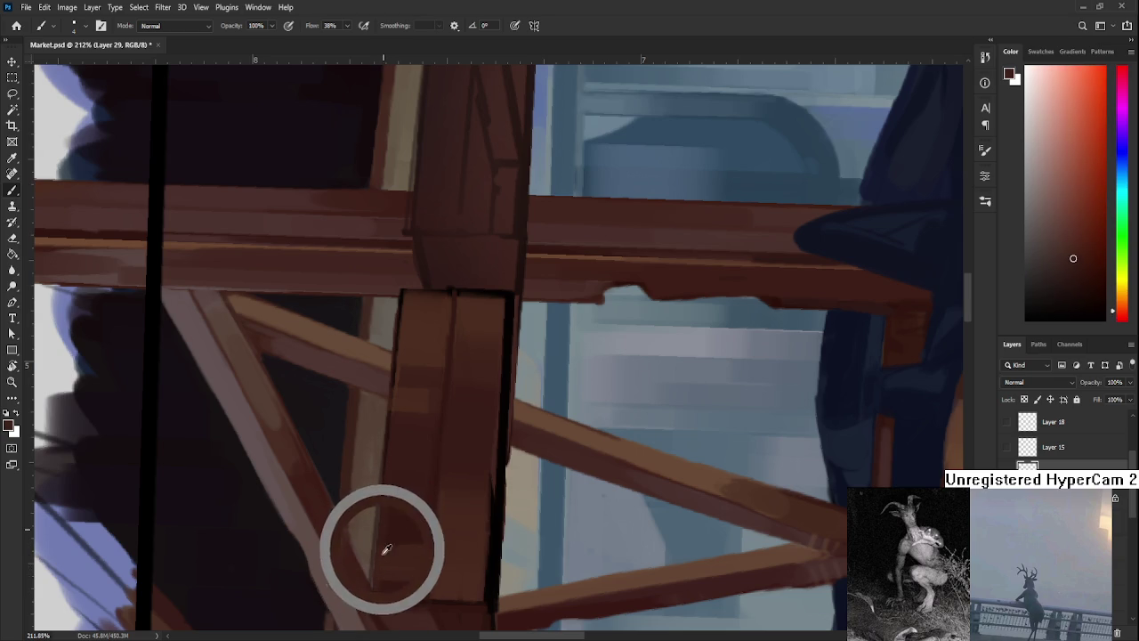
left_click(385, 554, "alt")
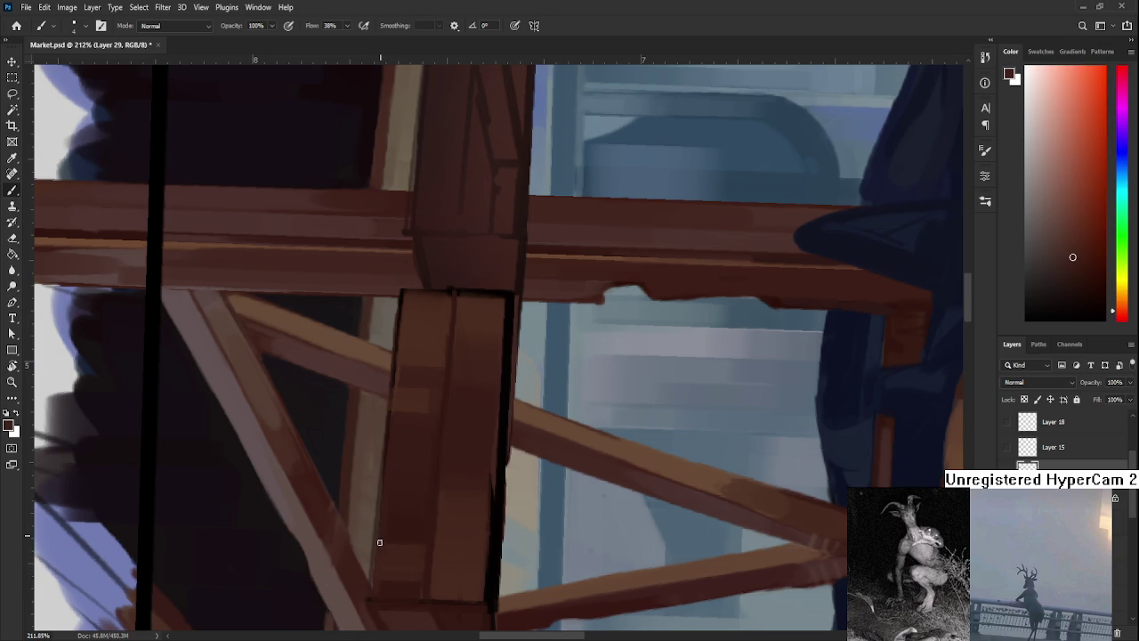
left_click(389, 514, "alt")
left_click(383, 557, "alt")
left_click(383, 498, "alt")
Rotate the view to about 91° and erase a thin sliver along the beam's left edge with a fine eraser.
key("r")
left_click_drag(381, 516, 407, 471)
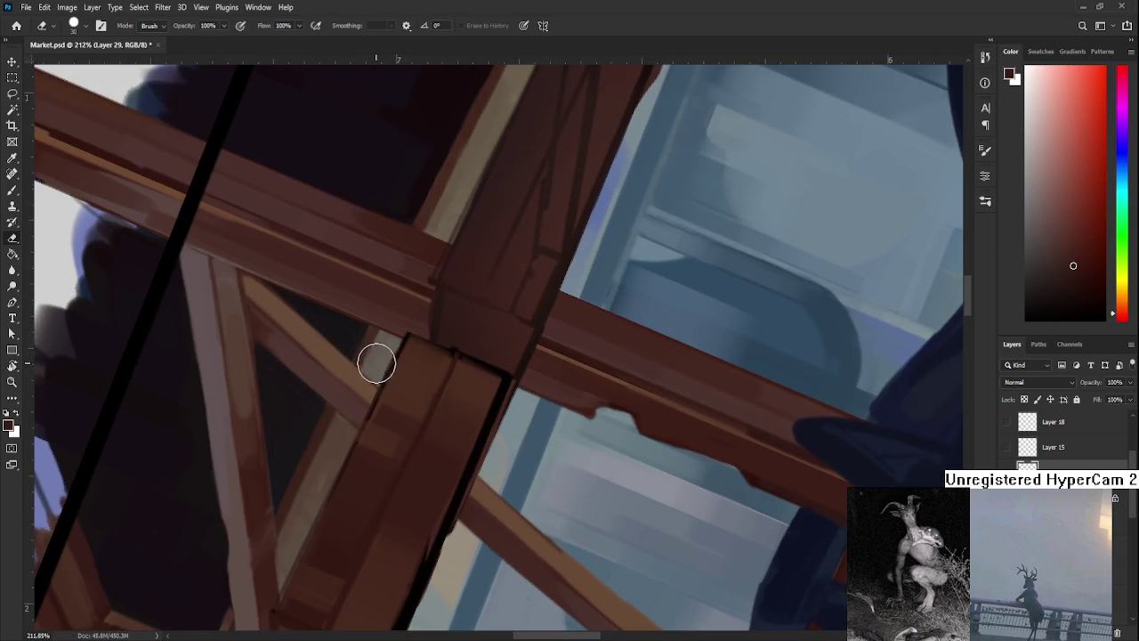
key("bracketleft")
key("bracketleft")
key("bracketleft")
key("bracketleft")
key("bracketleft")
key("bracketleft")
left_click_drag(399, 342, 359, 424)
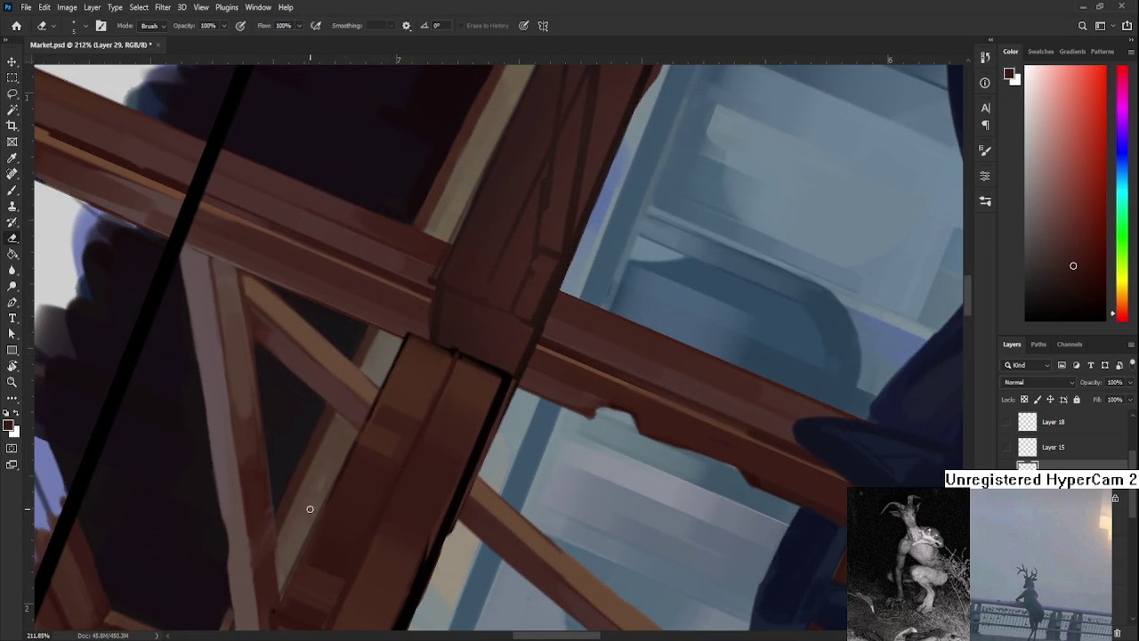
left_click_drag(297, 527, 328, 446)
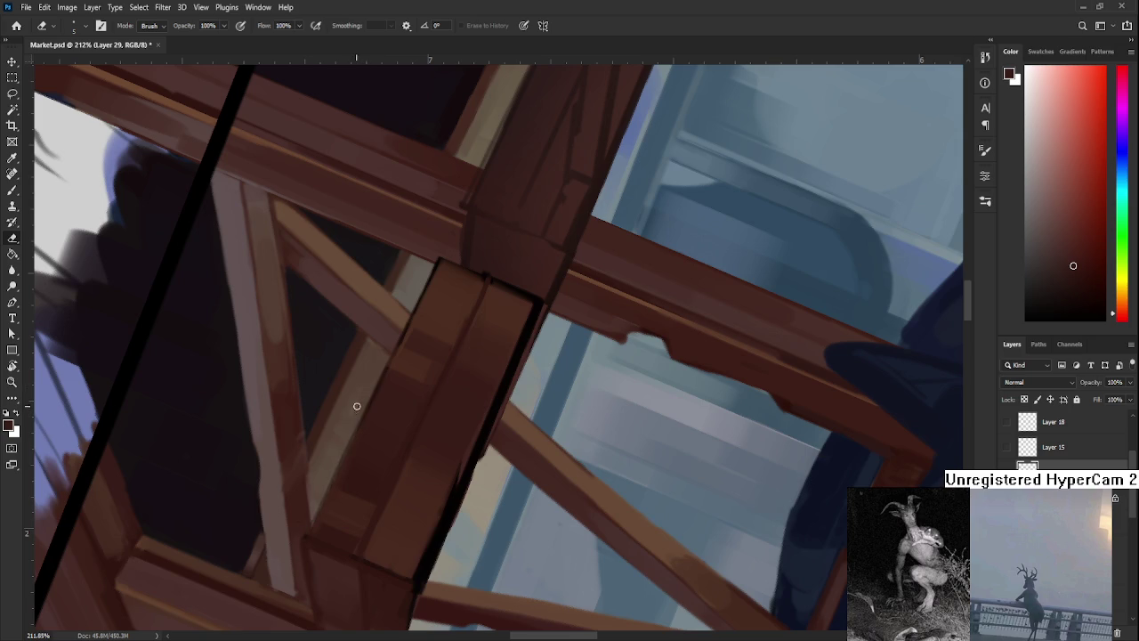
left_click_drag(392, 341, 356, 414)
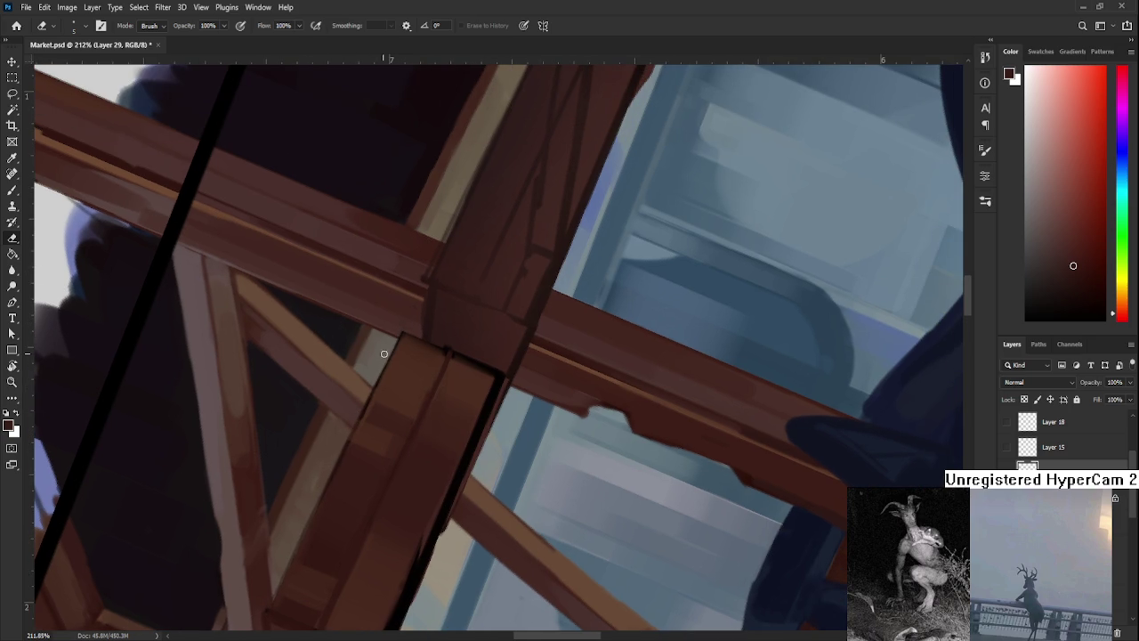
key("r")
mouse_move(310, 460)
left_mouse_down()
mouse_move(472, 456)
mouse_move(448, 457)
mouse_move(460, 400)
left_mouse_up()
key("b")
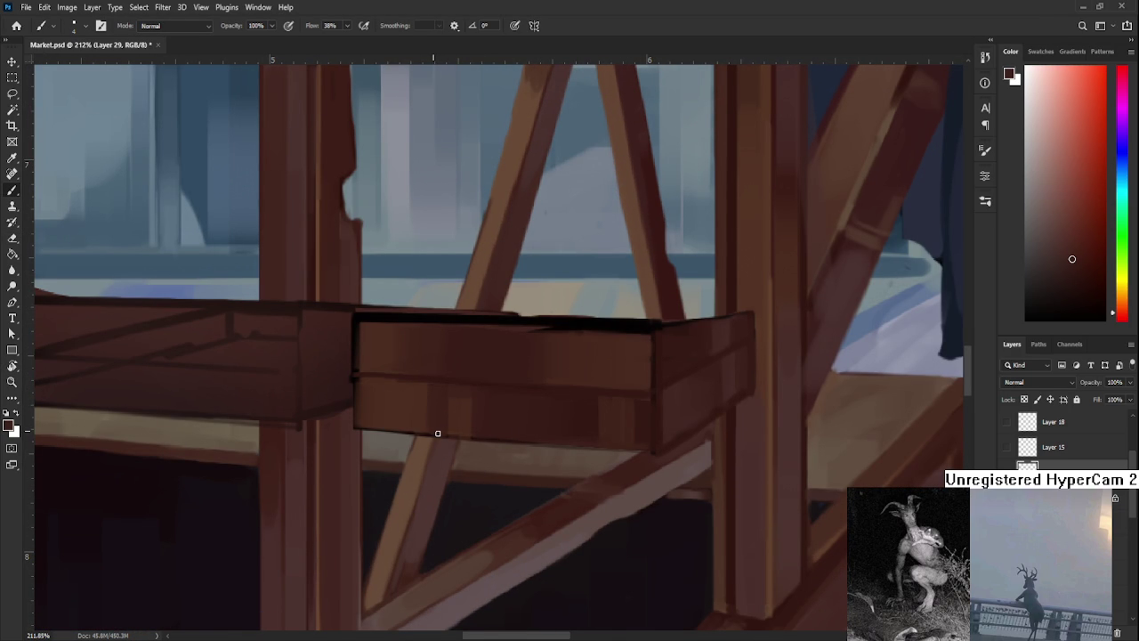
Sample browns from the tray beam, briefly switching to the Eraser while adjusting the view.
left_click(400, 374, "alt")
scroll(392, 394, "up", 2)
left_click(358, 433, "alt")
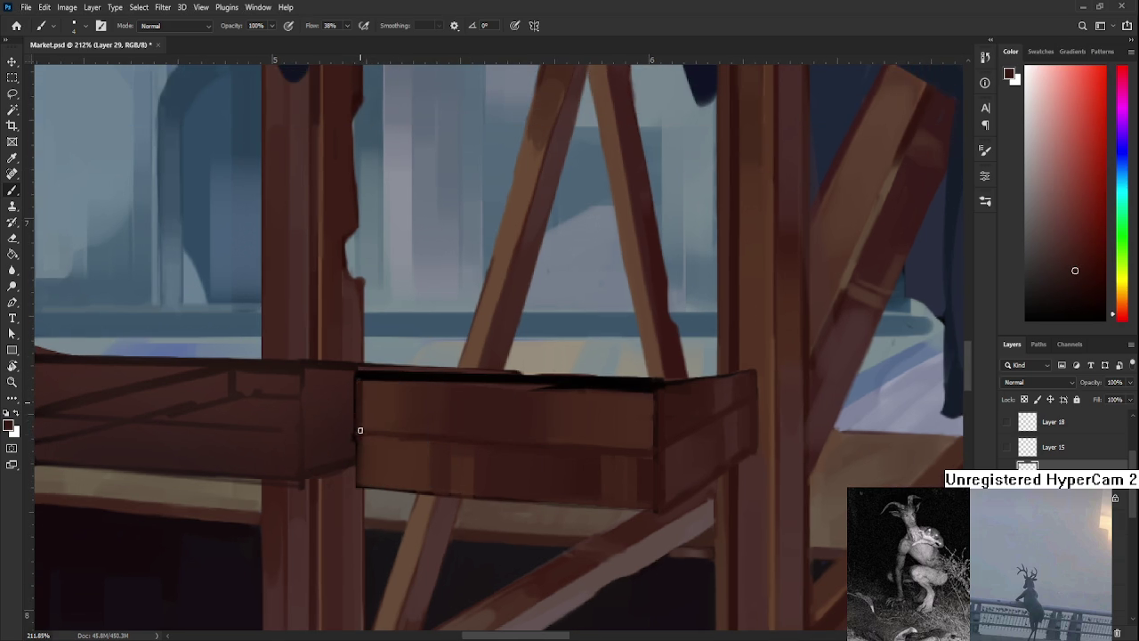
key("e")
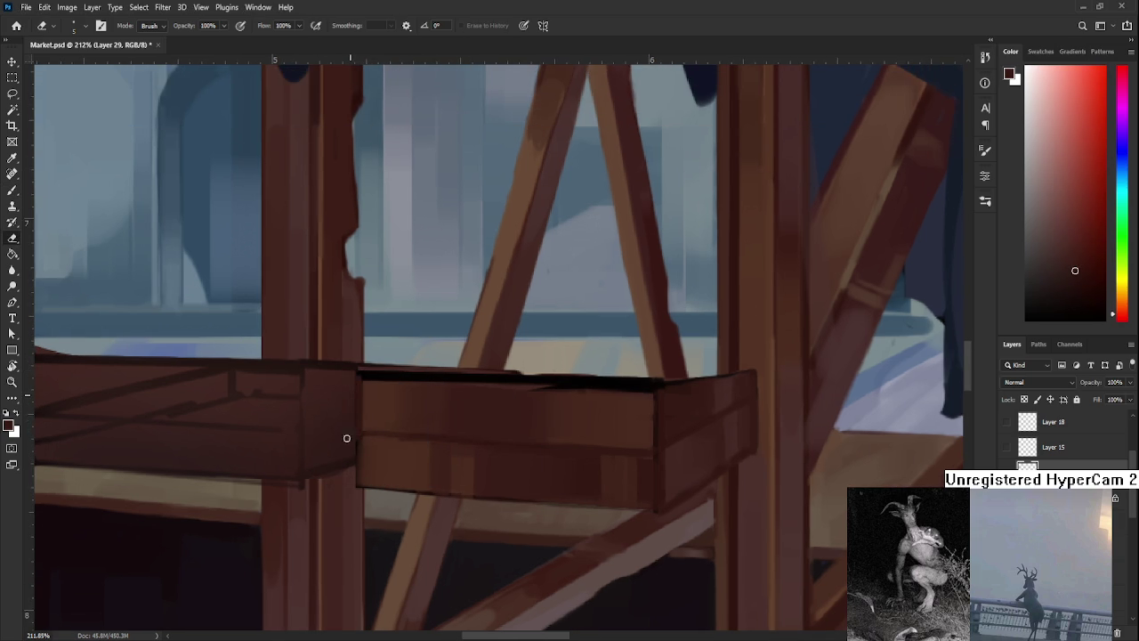
scroll(349, 374, "right", 1)
scroll(435, 419, "down", 4)
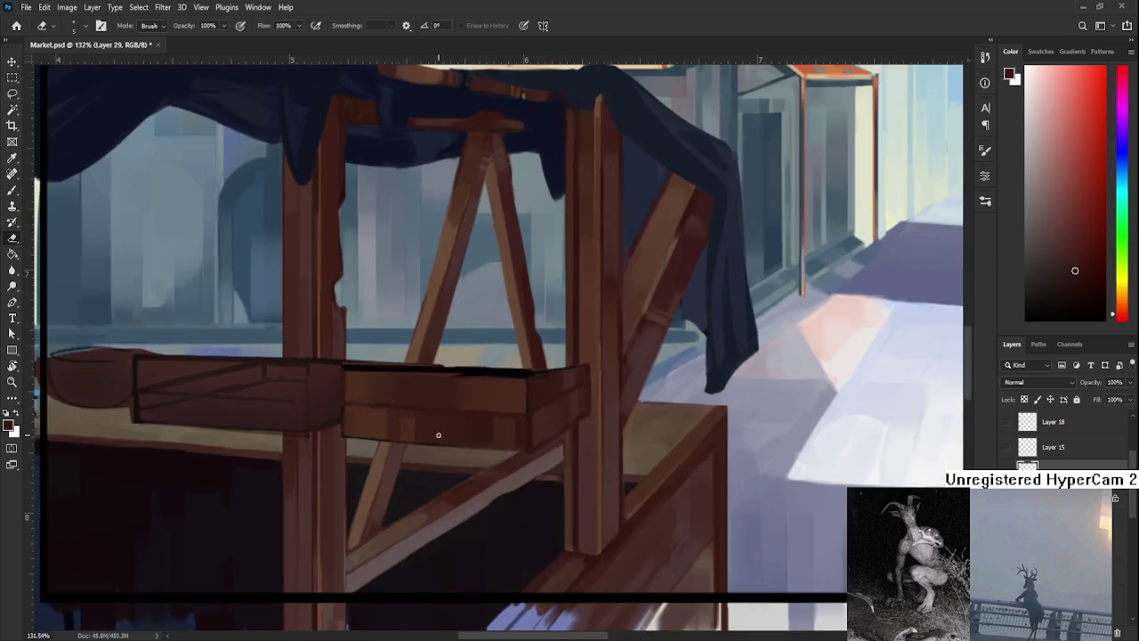
scroll(516, 380, "up", 4)
Pick a slightly darker brown from the front tray and zoom back out.
key("b")
left_click(369, 369, "alt")
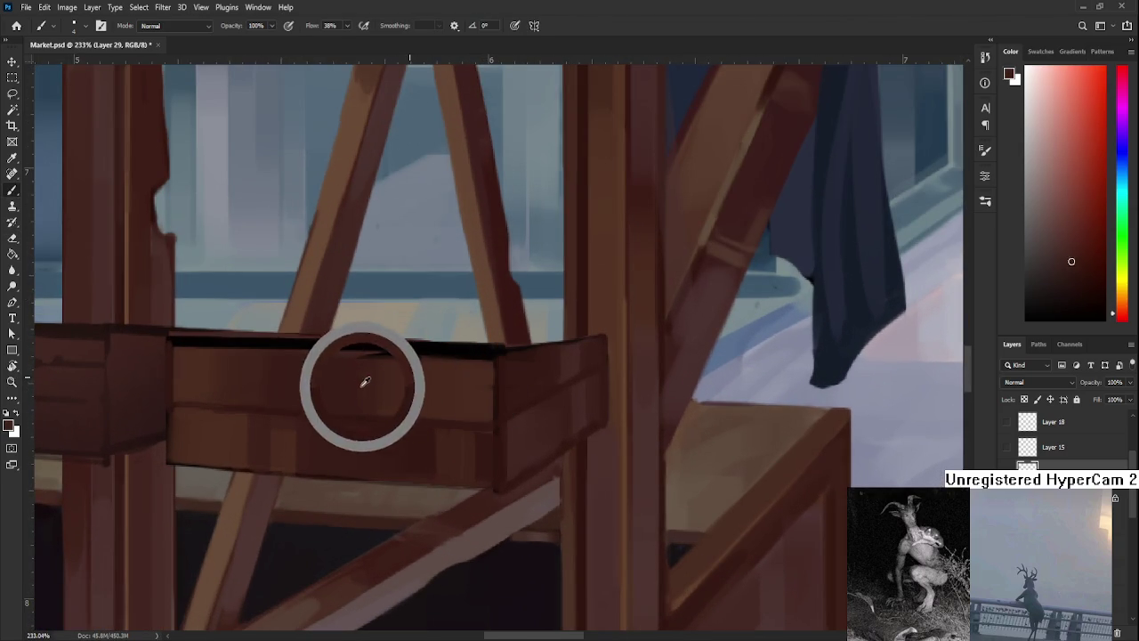
left_click(586, 257, "alt")
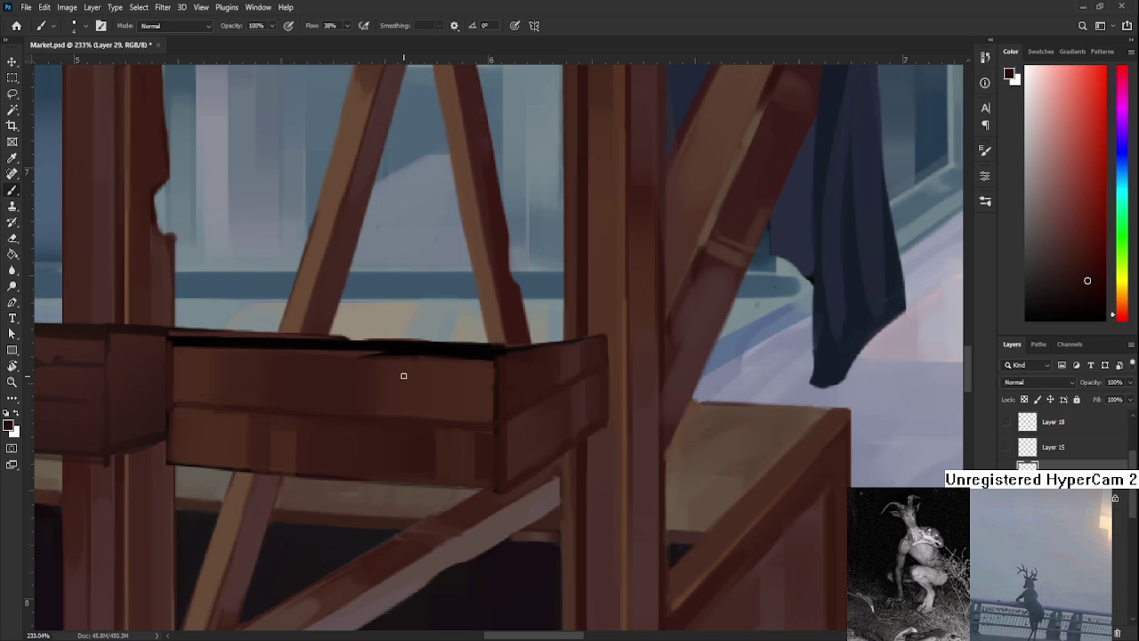
scroll(403, 376, "down", 2)
scroll(379, 381, "down", 1)
Rotate the beam diagonally and repaint its edge outline, undoing the darker stroke and picking a lighter reddish-brown.
key("r")
mouse_move(555, 437)
left_mouse_down()
mouse_move(394, 311)
mouse_move(356, 330)
left_mouse_up()
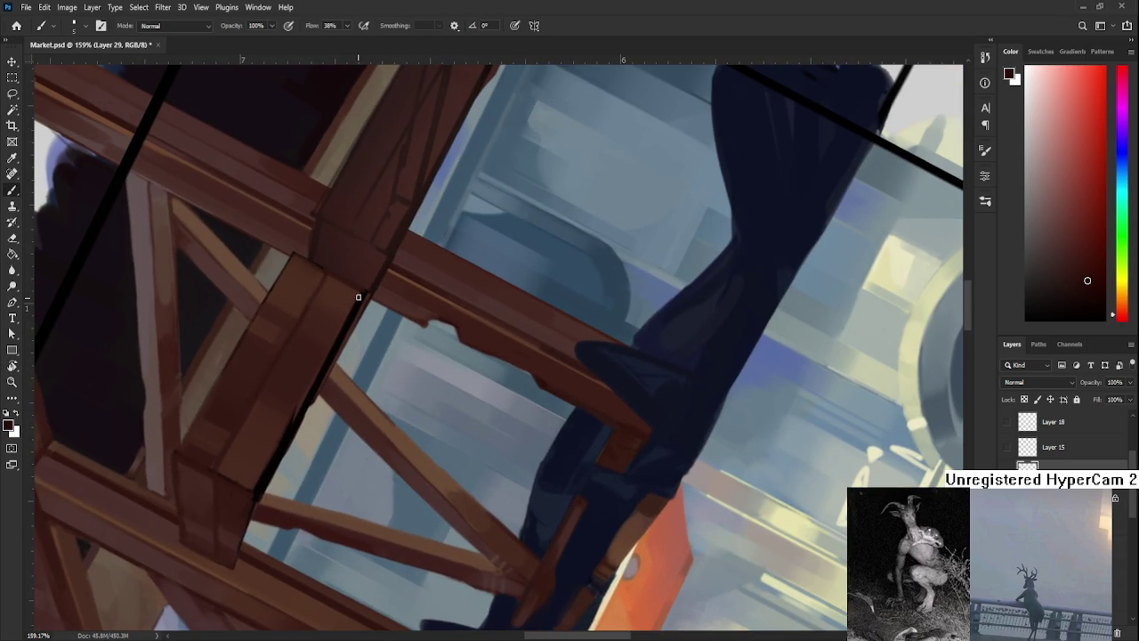
left_click_drag(356, 300, 305, 397)
left_click_drag(361, 296, 247, 483)
mouse_move(312, 397)
left_mouse_down()
mouse_move(271, 464)
mouse_move(311, 389)
left_mouse_up()
left_click_drag(259, 488, 314, 380)
key("ctrl+z")
left_click(259, 474, "alt")
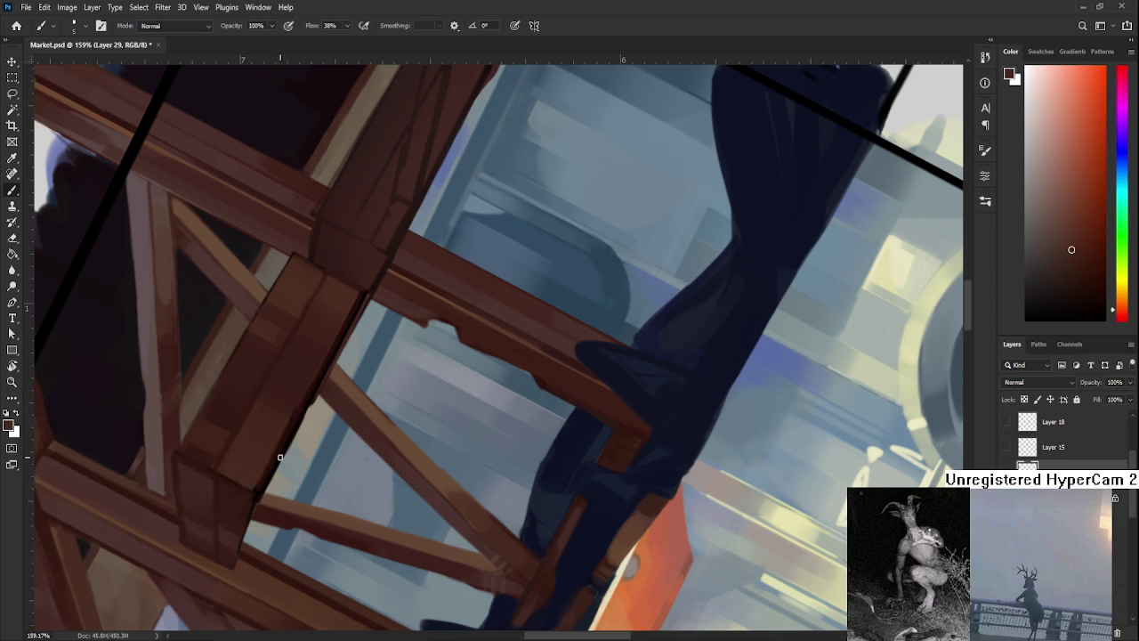
Lightly erase the beam's lower-right edge, then rotate the view toward the stall tray.
key("e")
mouse_move(262, 500)
left_mouse_down()
mouse_move(296, 434)
mouse_move(286, 464)
left_mouse_up()
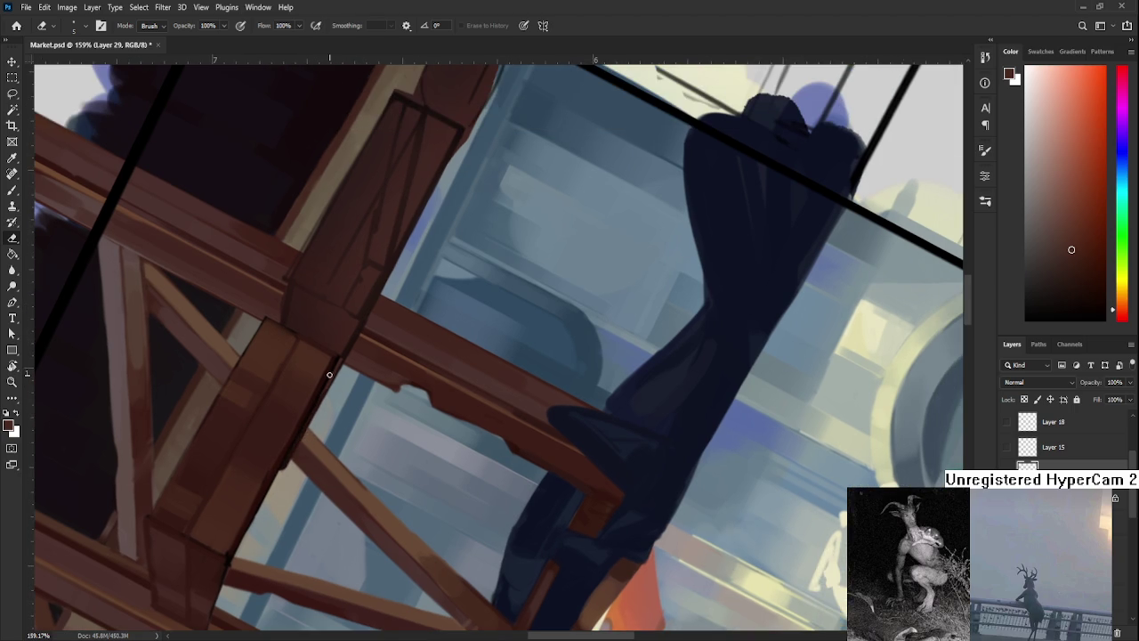
left_click_drag(335, 358, 320, 400)
key("r")
mouse_move(314, 432)
left_mouse_down()
mouse_move(480, 445)
mouse_move(508, 475)
mouse_move(401, 427)
mouse_move(460, 407)
left_mouse_up()
With the Brush, Alt-sample darker and lighter plank browns and paint shaded planes across the tray's front board.
key("b")
left_click(441, 417, "alt")
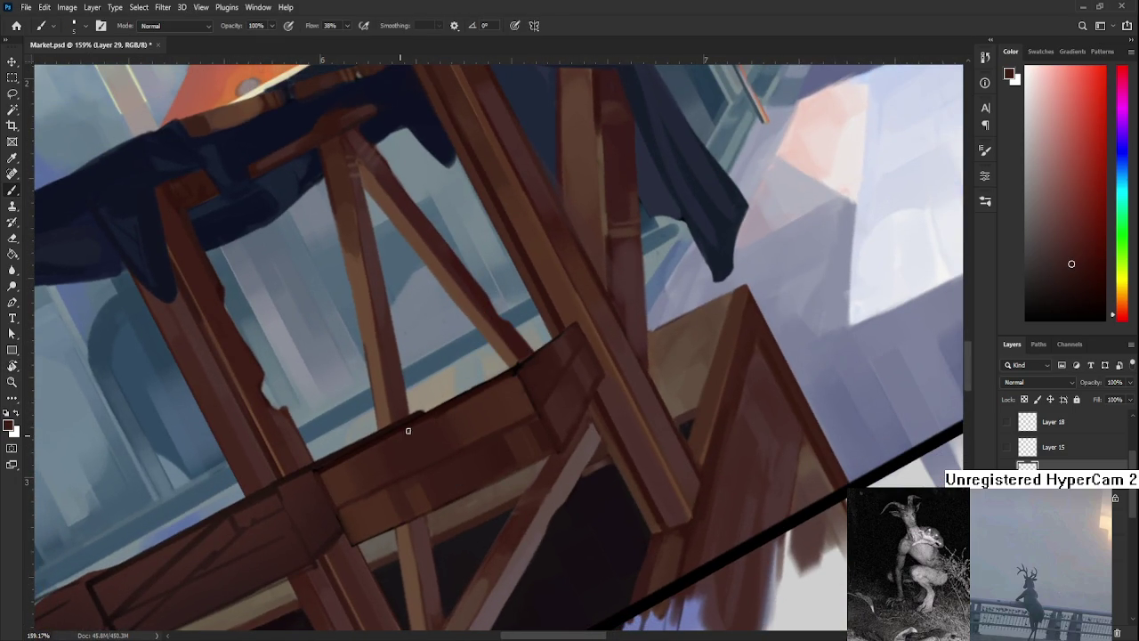
left_click(449, 408, "alt")
left_click(437, 416, "alt")
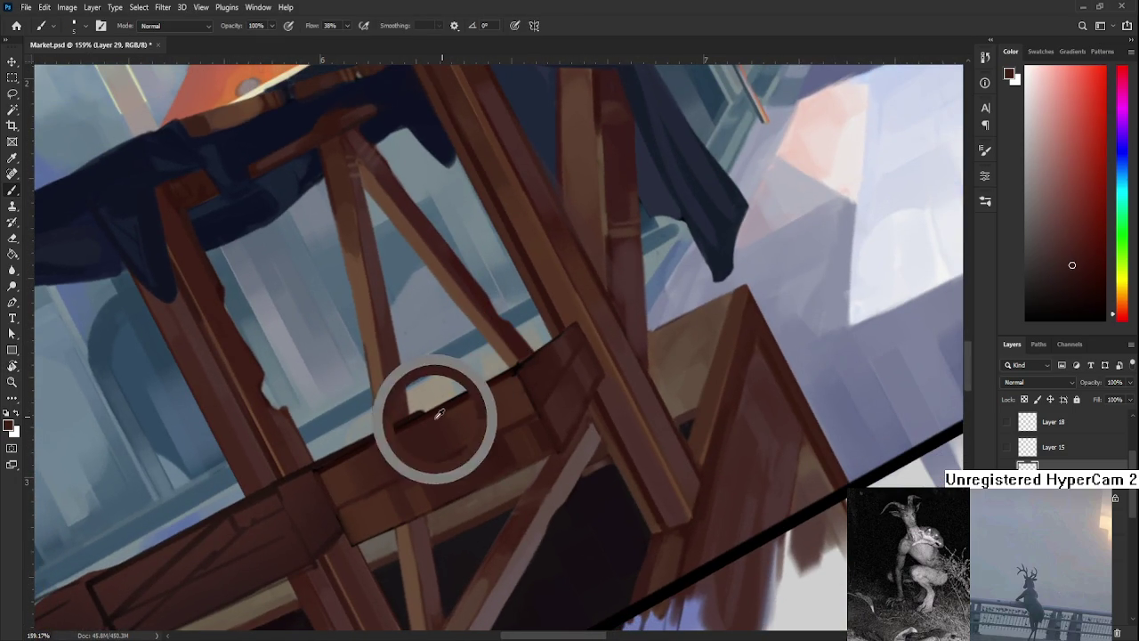
left_click(452, 409, "alt")
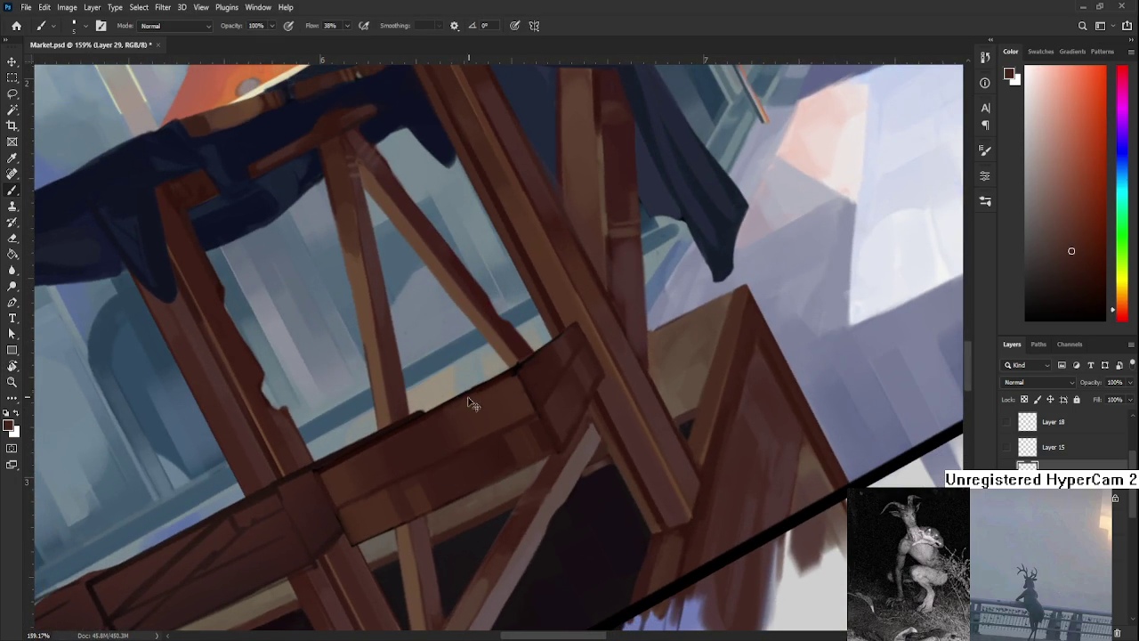
left_click(522, 375, "alt")
left_click(527, 384, "alt")
left_click_drag(445, 425, 488, 395)
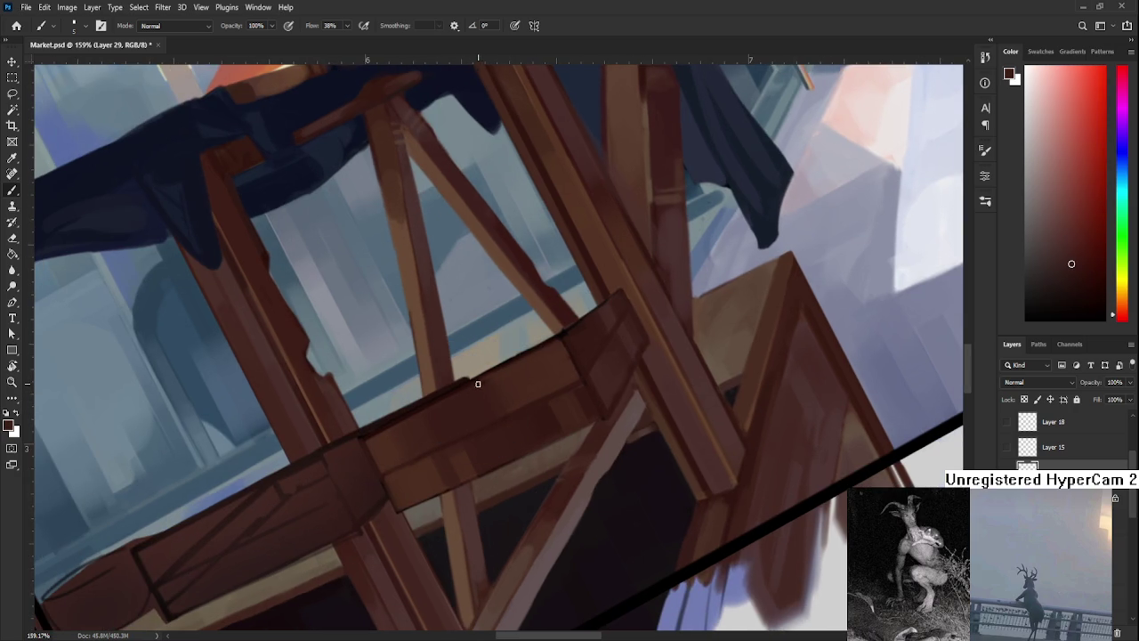
left_click(505, 384, "alt")
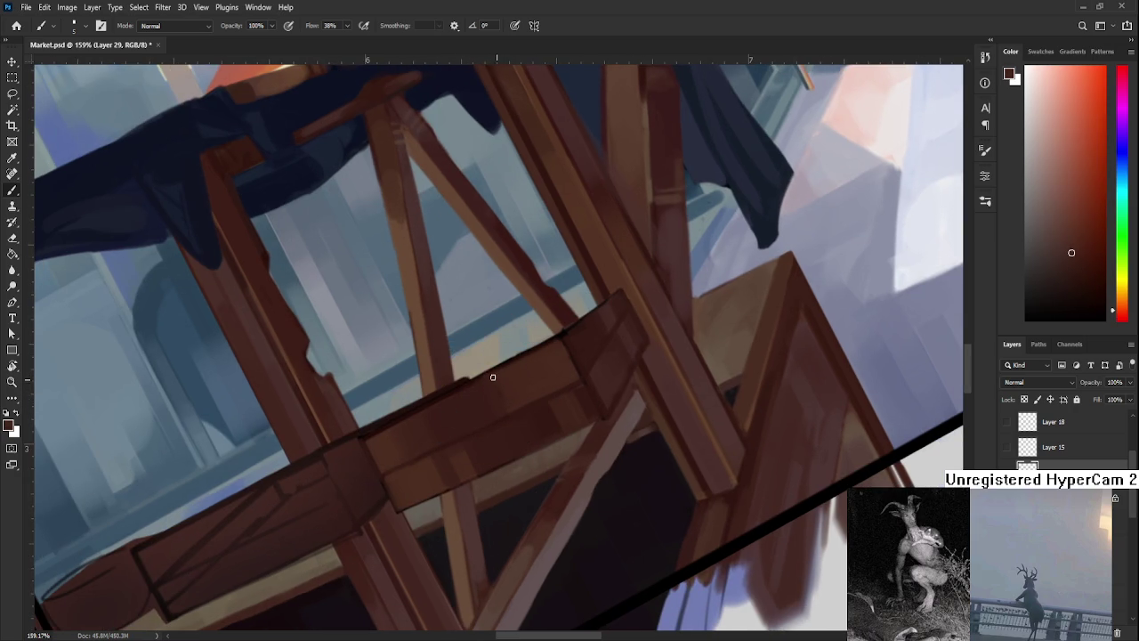
left_click(511, 402, "alt")
left_click_drag(500, 407, 541, 390)
Keep resampling plank browns, including a reddish-brown, and refining the front board's shading.
left_click(460, 401, "alt")
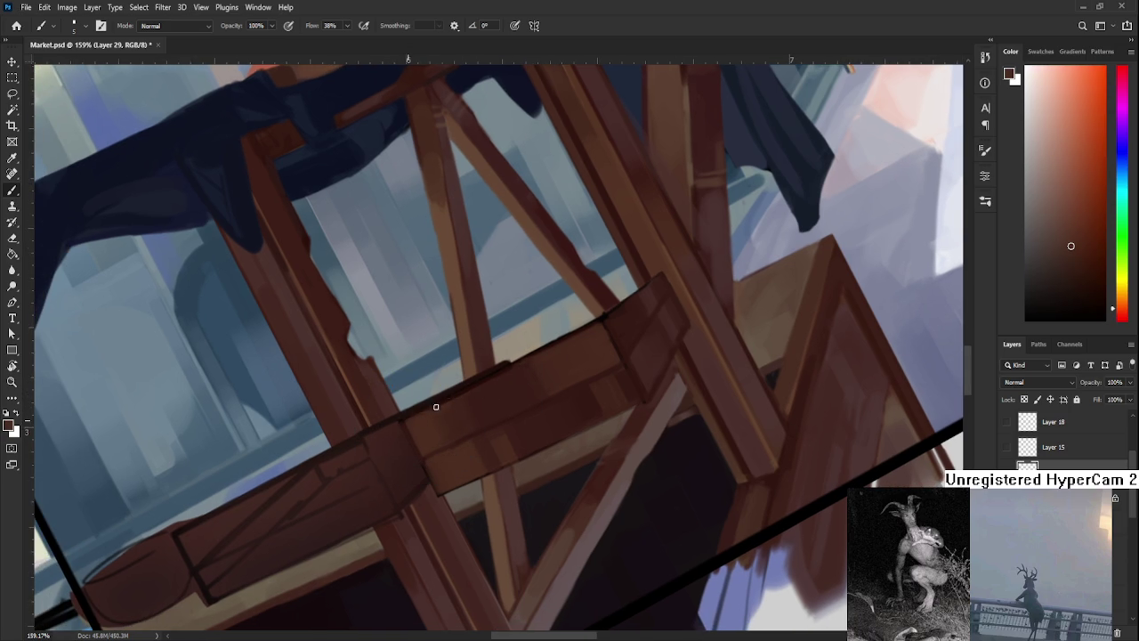
left_click(452, 400, "alt")
left_click(503, 370, "alt")
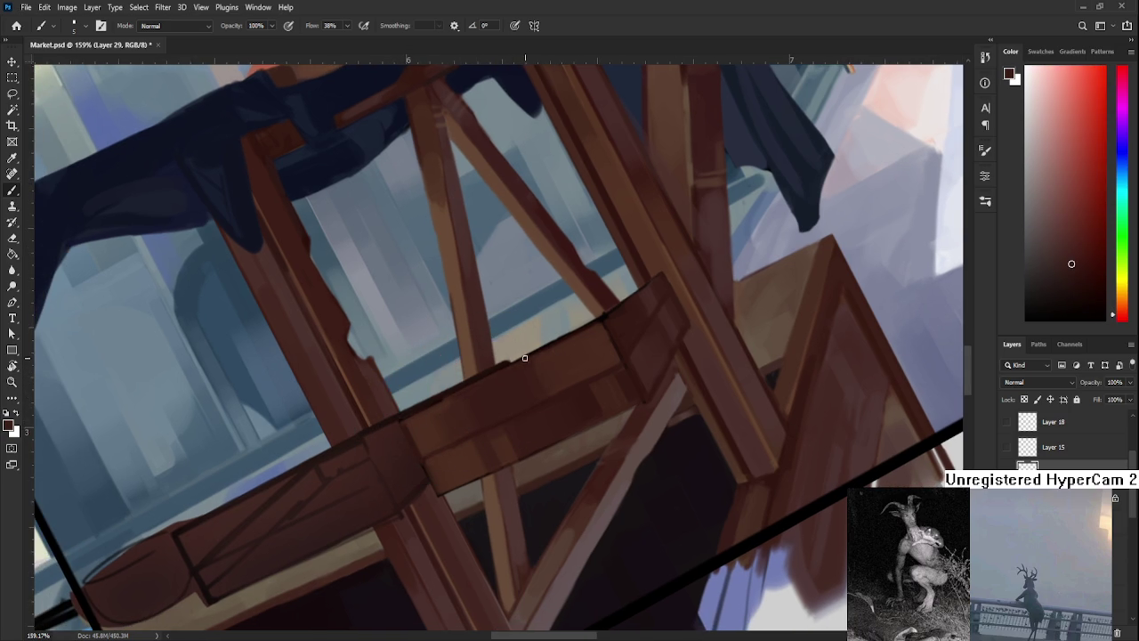
mouse_move(552, 351)
left_mouse_down()
mouse_move(423, 420)
mouse_move(452, 394)
left_mouse_up()
left_click(471, 410, "alt")
left_click(459, 392, "alt")
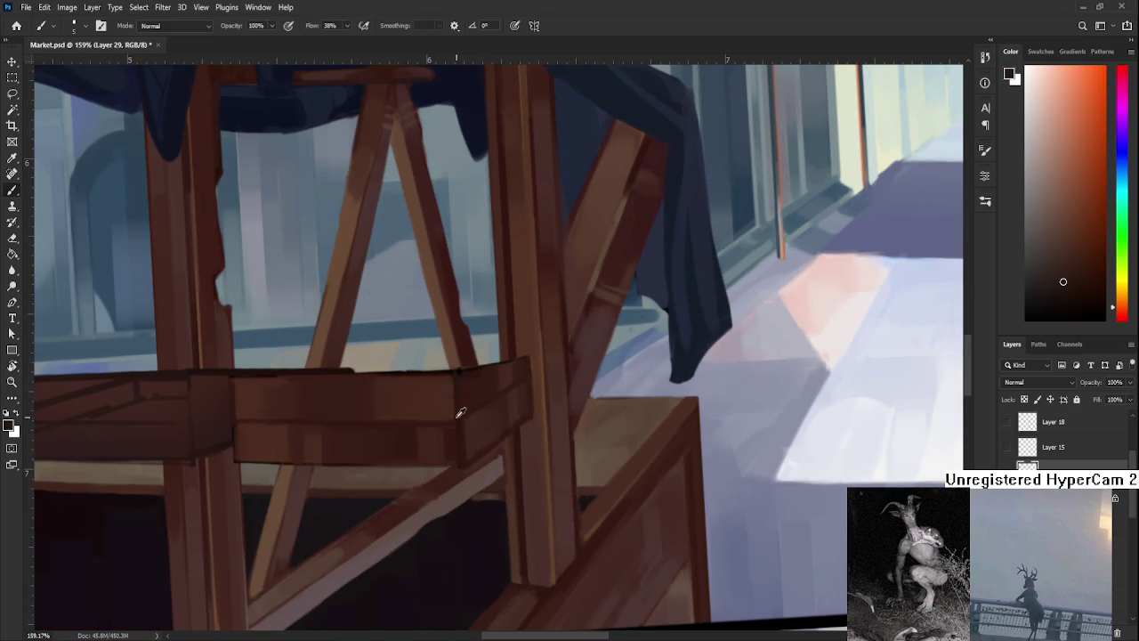
left_click(456, 382, "alt")
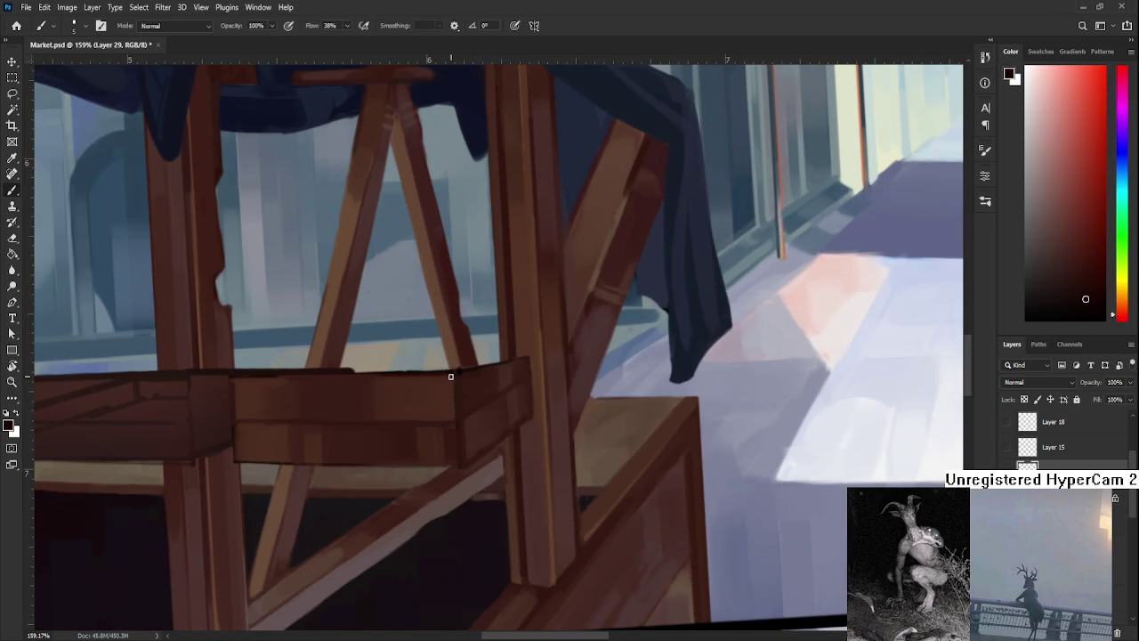
left_click(457, 407, "alt")
left_click(449, 381, "alt")
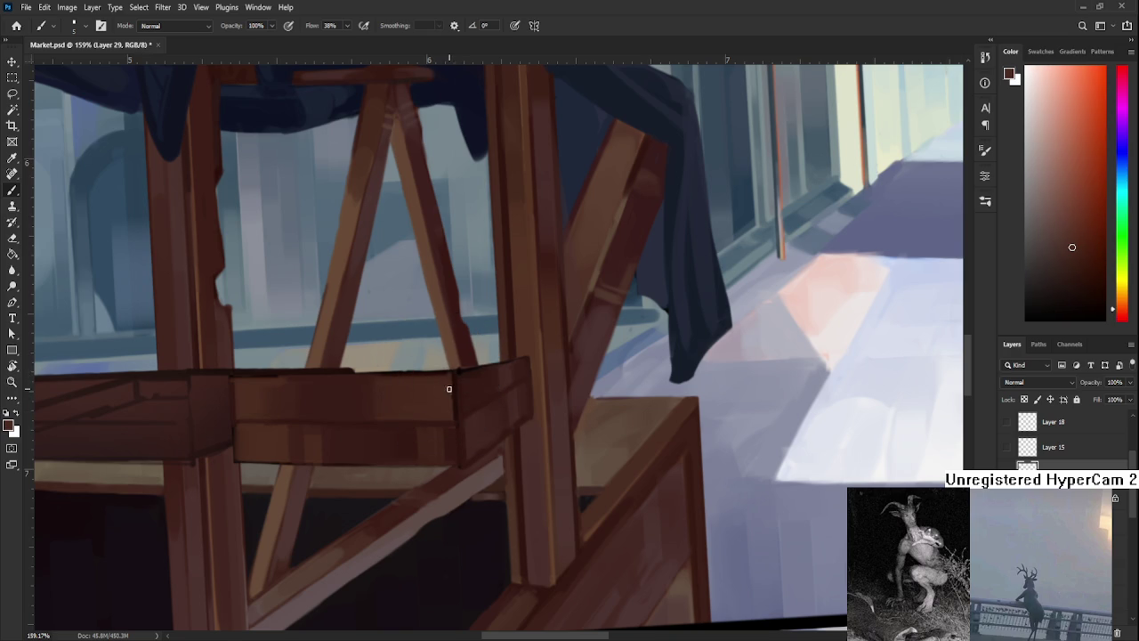
mouse_move(451, 395)
left_mouse_down()
mouse_move(445, 407)
mouse_move(472, 366)
left_mouse_up()
left_click(451, 422, "alt")
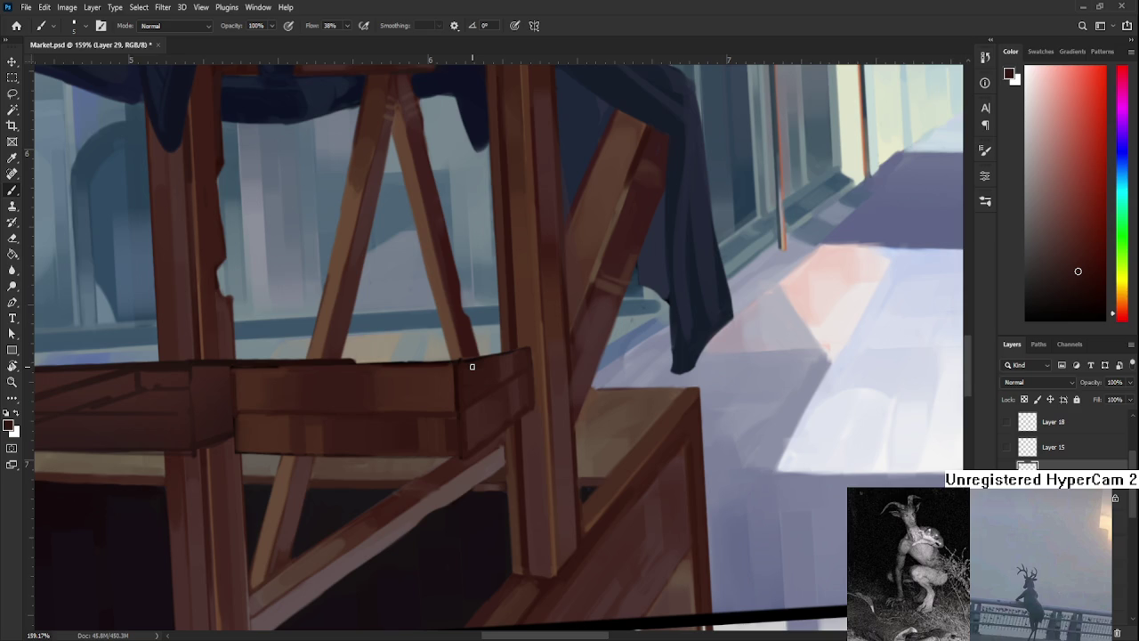
scroll(472, 366, "down", 2)
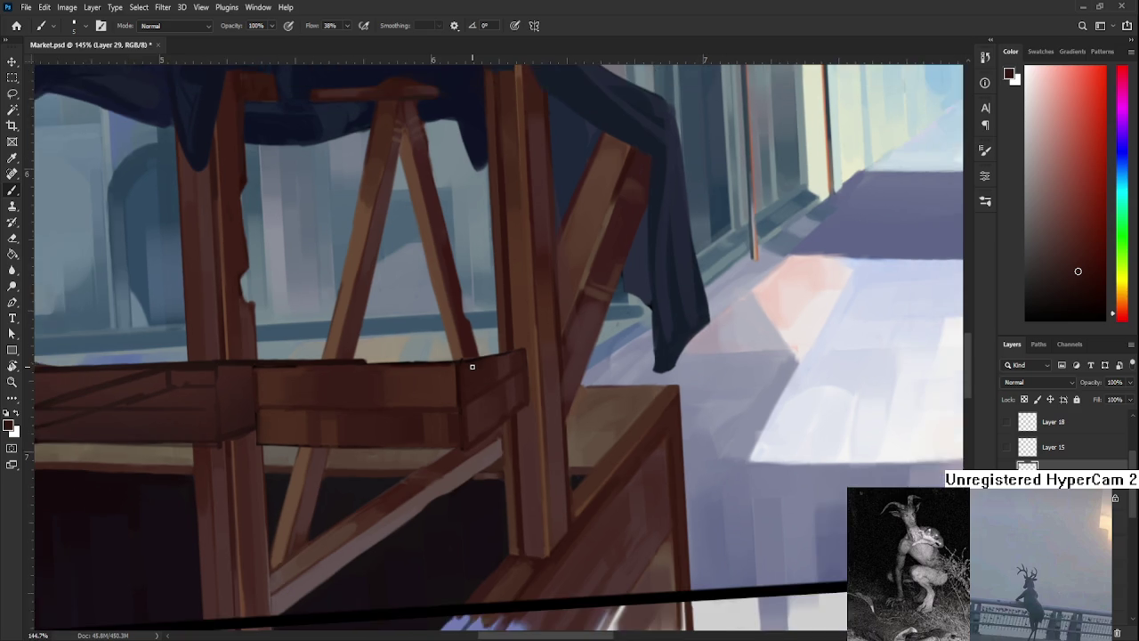
Rotate the canvas nearly upside down and sample a dark brown for the beam.
scroll(472, 366, "down", 2)
scroll(472, 365, "down", 3)
scroll(456, 349, "up", 8)
key("r")
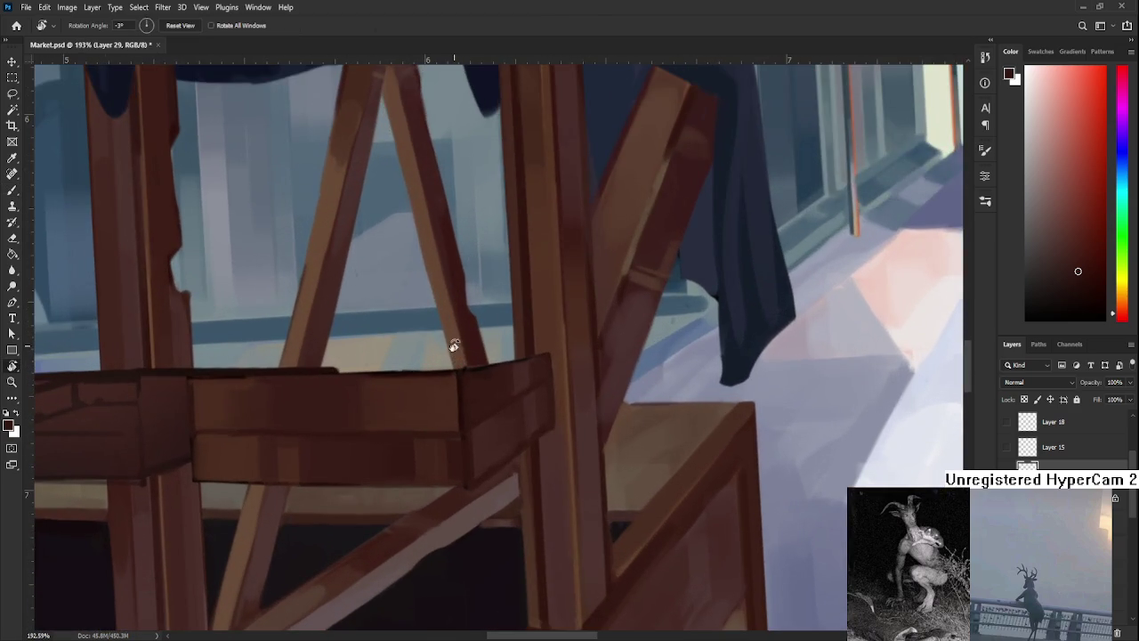
left_click_drag(456, 350, 419, 338)
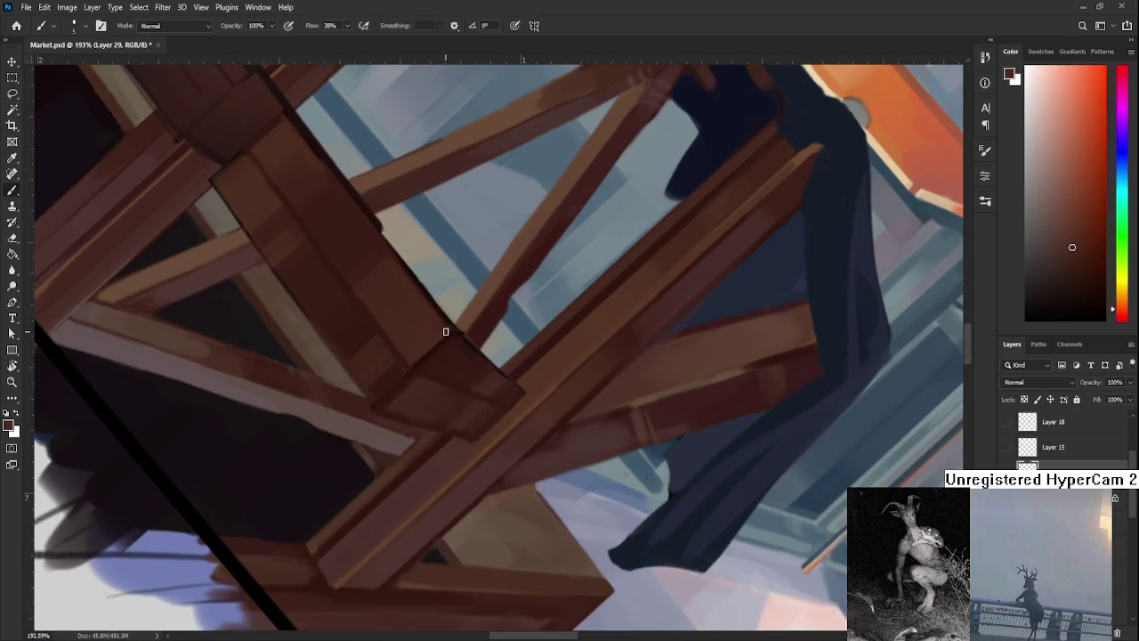
left_click(444, 341, "alt")
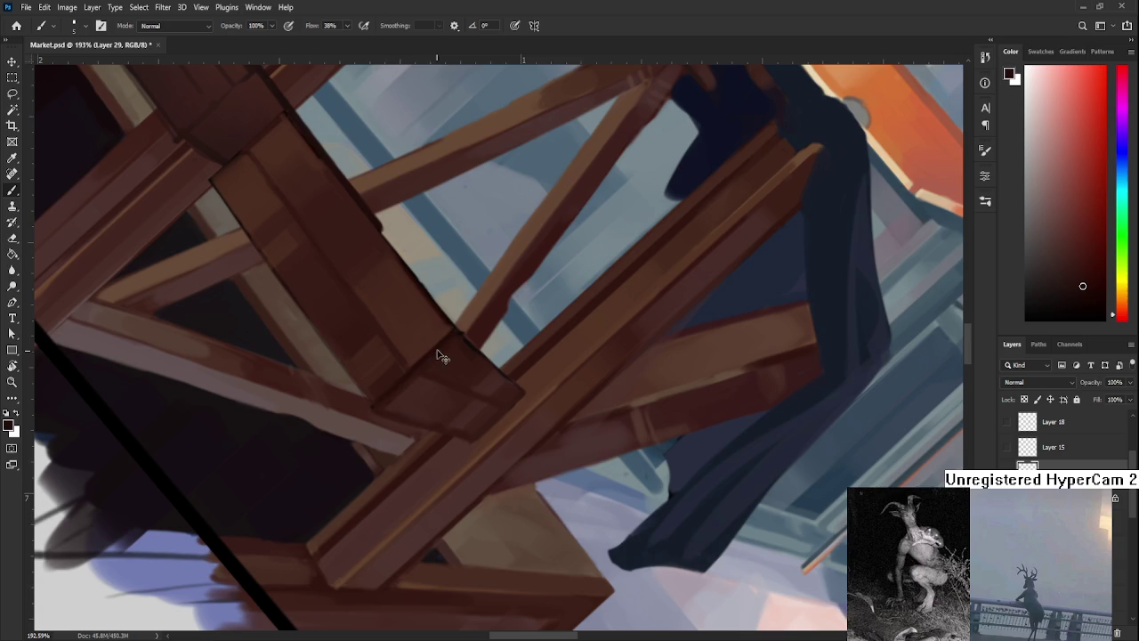
key("r")
mouse_move(407, 371)
left_mouse_down()
mouse_move(448, 356)
mouse_move(512, 378)
mouse_move(376, 407)
mouse_move(452, 338)
left_mouse_up()
left_click(427, 360, "alt")
Brush a dark brown stroke along the front beam's lower edge.
left_click_drag(408, 385, 439, 354)
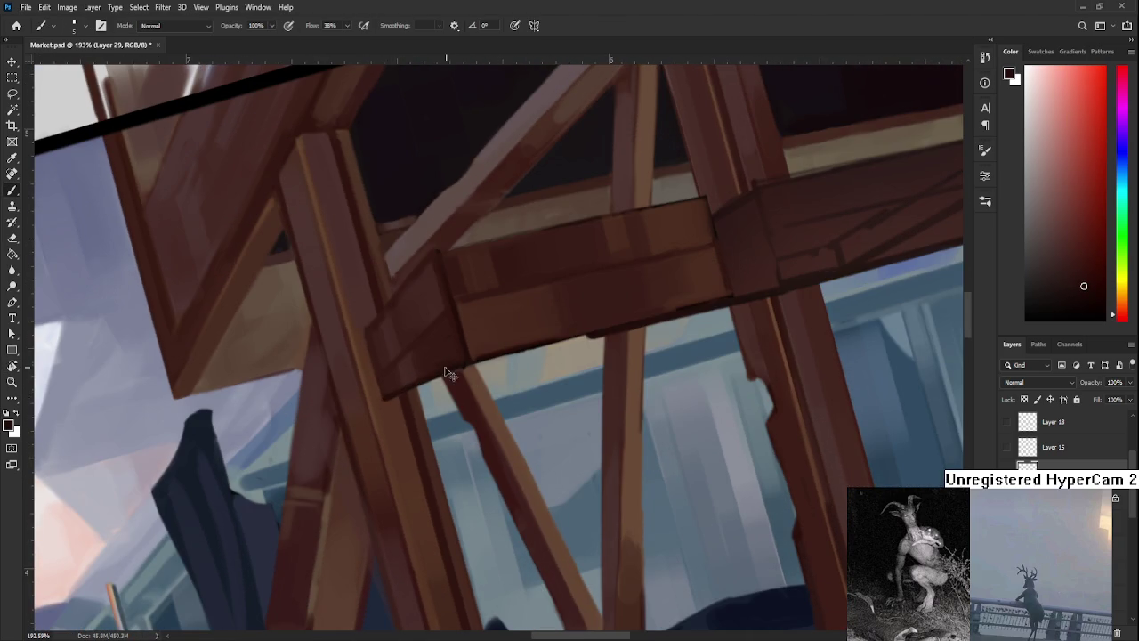
left_click_drag(454, 364, 388, 396)
key("r")
left_click_drag(454, 368, 394, 400)
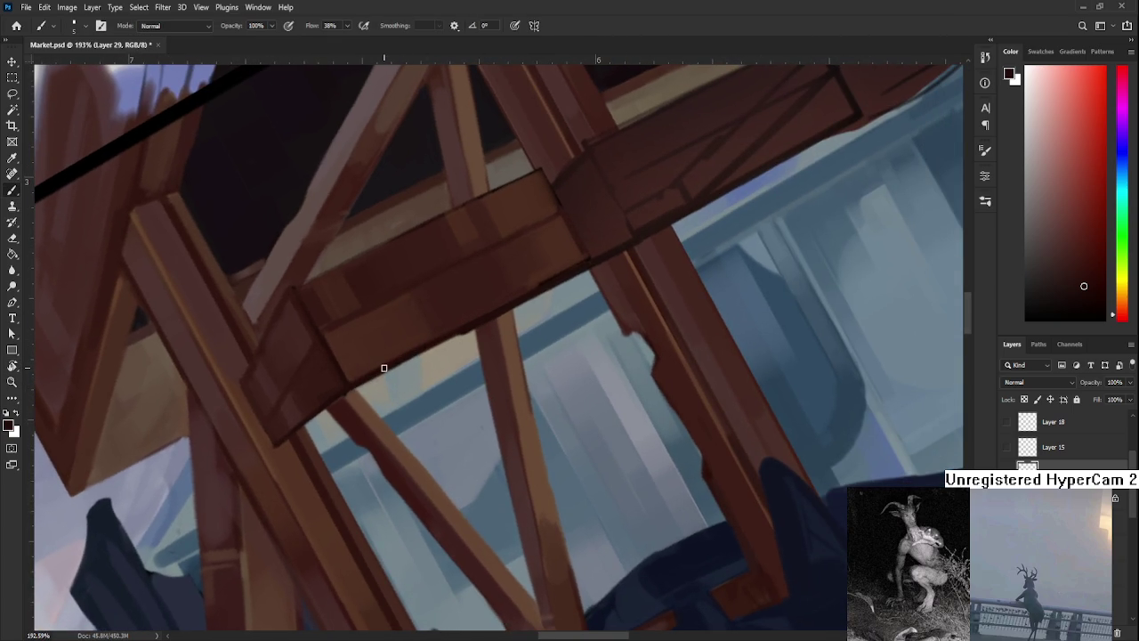
left_click_drag(560, 273, 489, 313)
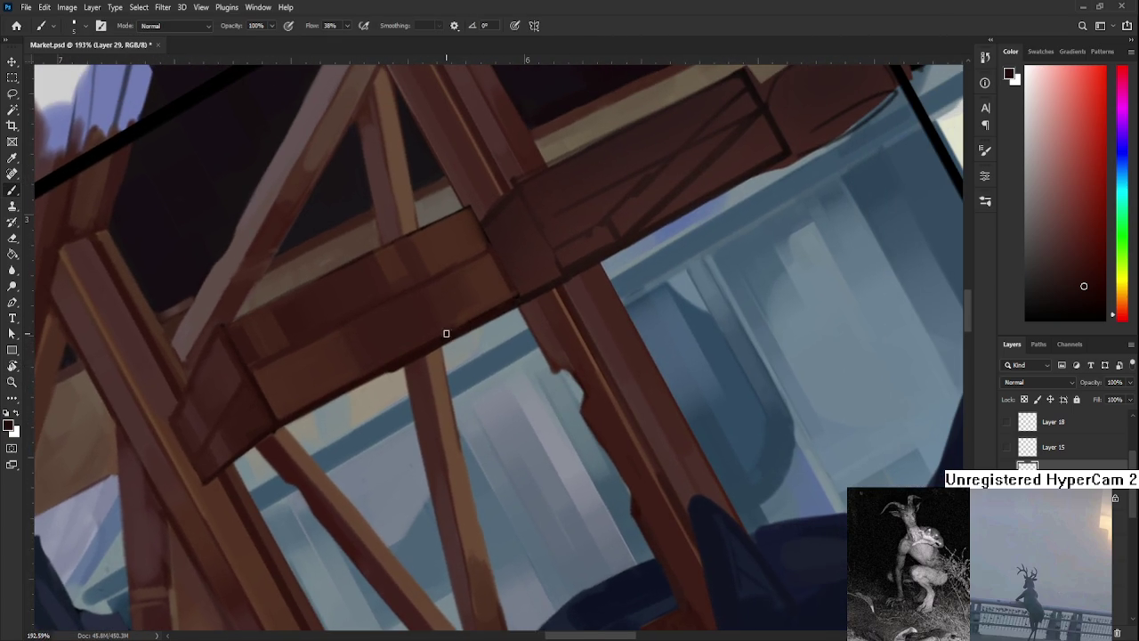
key("e")
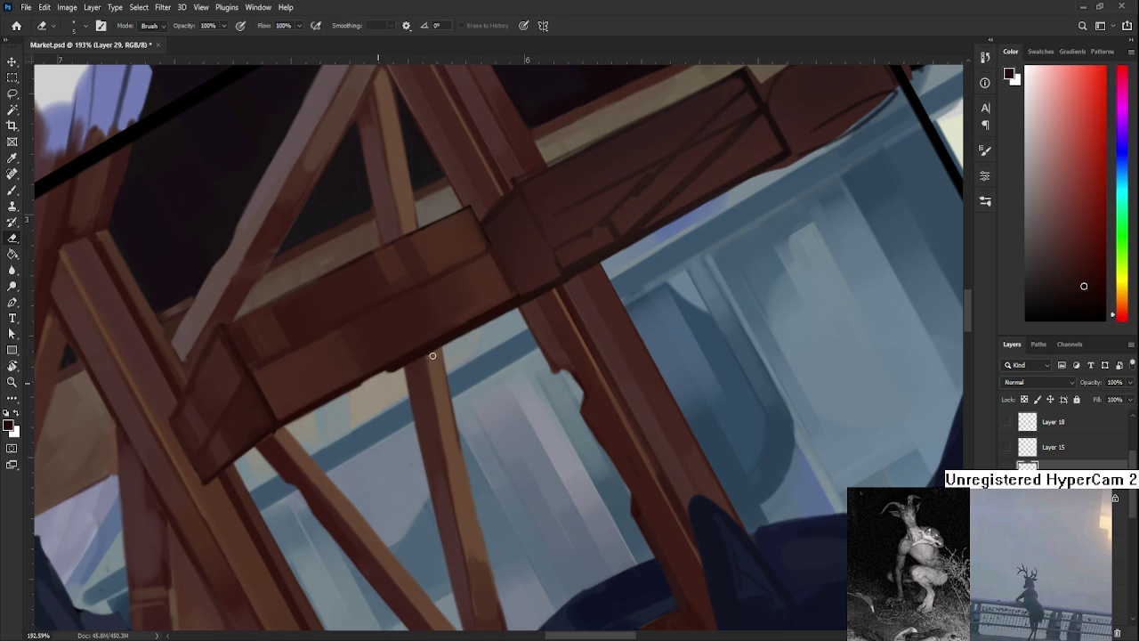
key("r")
mouse_move(457, 345)
left_mouse_down()
mouse_move(587, 386)
mouse_move(401, 382)
left_mouse_up()
scroll(586, 386, "down", 3)
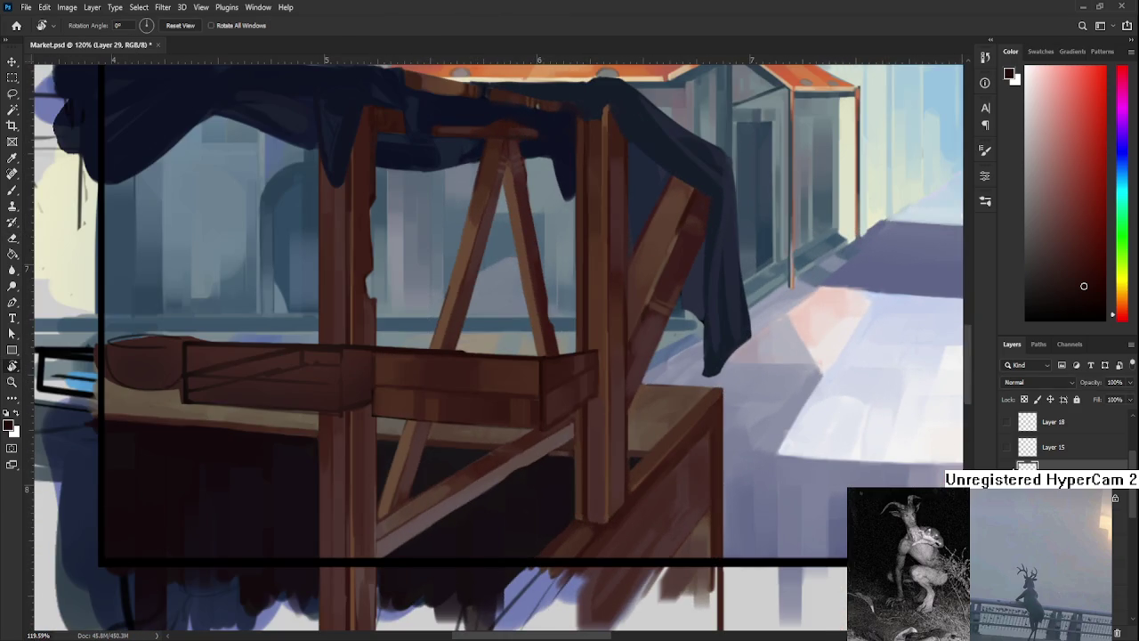
Undo the dark plank painted across the table's left side.
key("ctrl+z")
key("ctrl+shift+z")
key("ctrl+z")
scroll(471, 351, "up", 2)
scroll(465, 338, "up", 2)
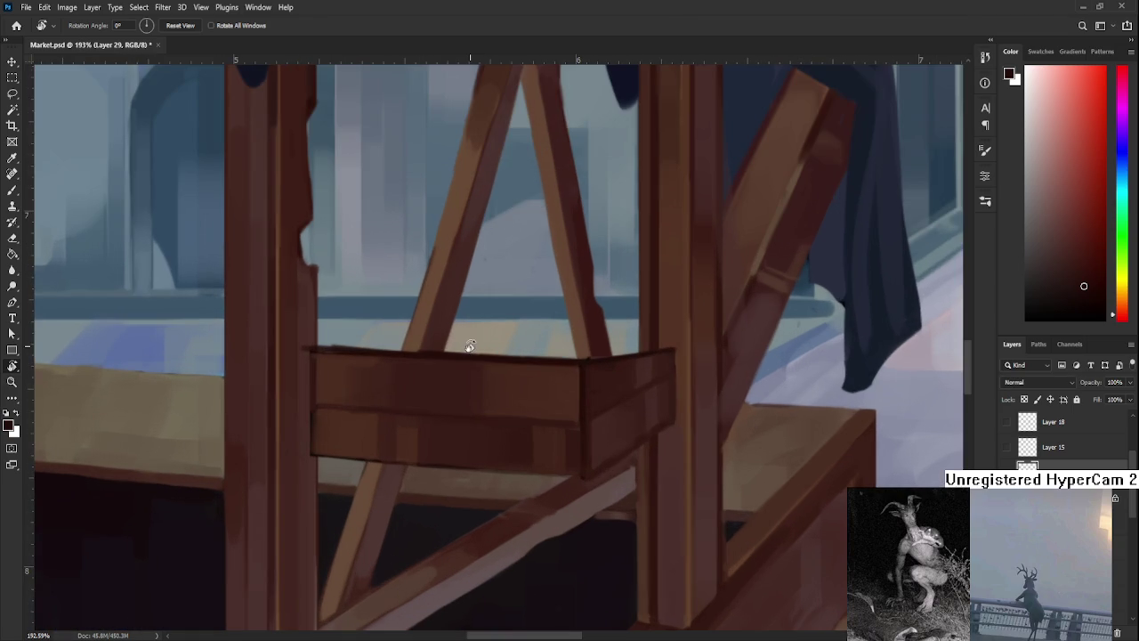
Erase the vertical post's right edge to trim it, then return to the Brush.
key("e")
key("r")
mouse_move(517, 397)
left_mouse_down()
mouse_move(439, 318)
mouse_move(330, 406)
mouse_move(294, 550)
left_mouse_up()
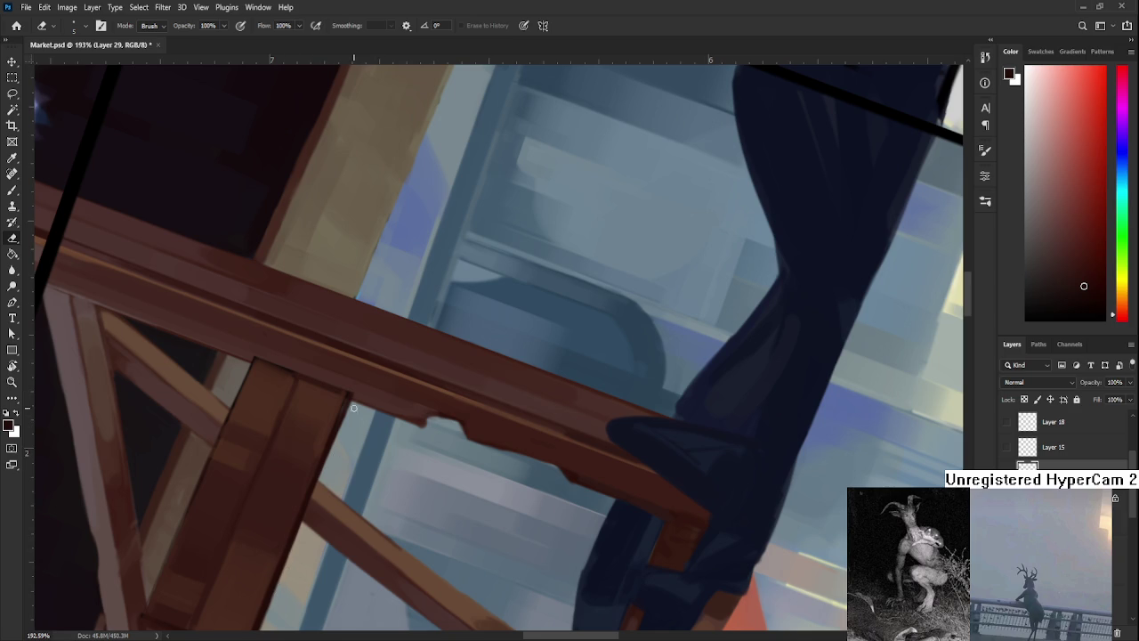
left_click_drag(363, 375, 298, 520)
left_click_drag(276, 596, 347, 412)
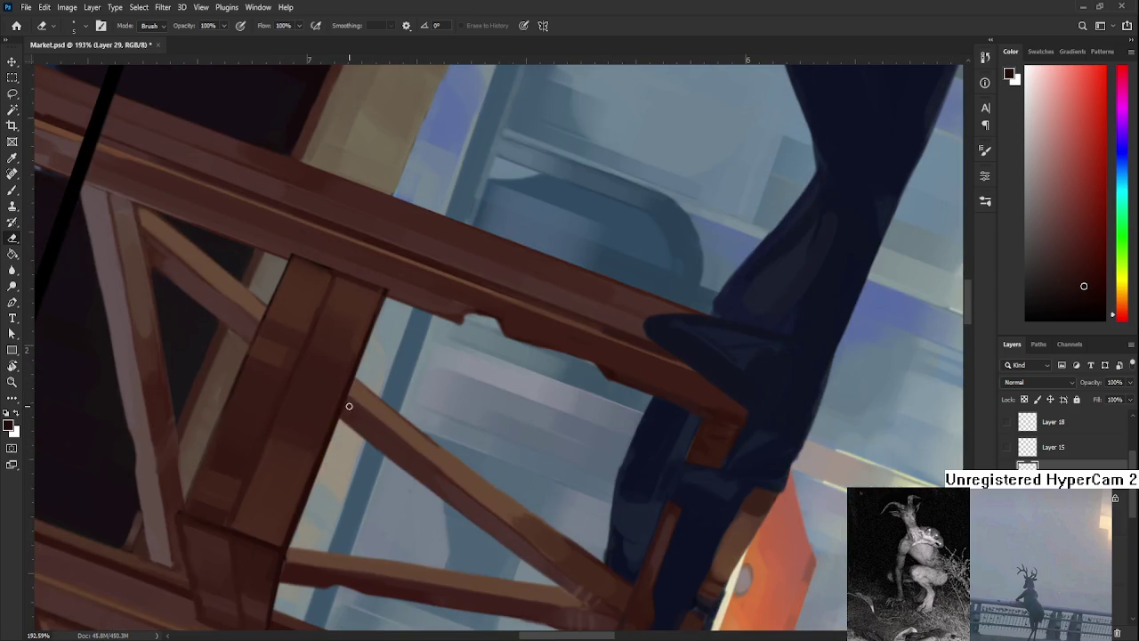
key("r")
mouse_move(299, 508)
left_mouse_down()
mouse_move(462, 415)
mouse_move(388, 389)
left_mouse_up()
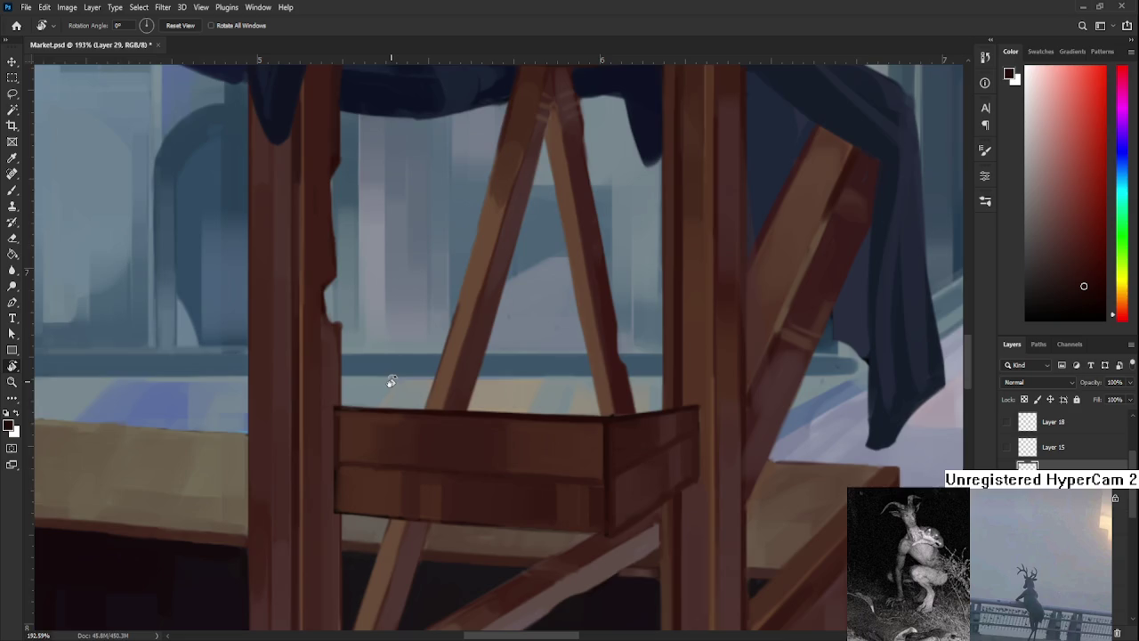
scroll(389, 388, "down", 2)
scroll(396, 367, "down", 2)
scroll(396, 367, "down", 2)
scroll(463, 379, "up", 2)
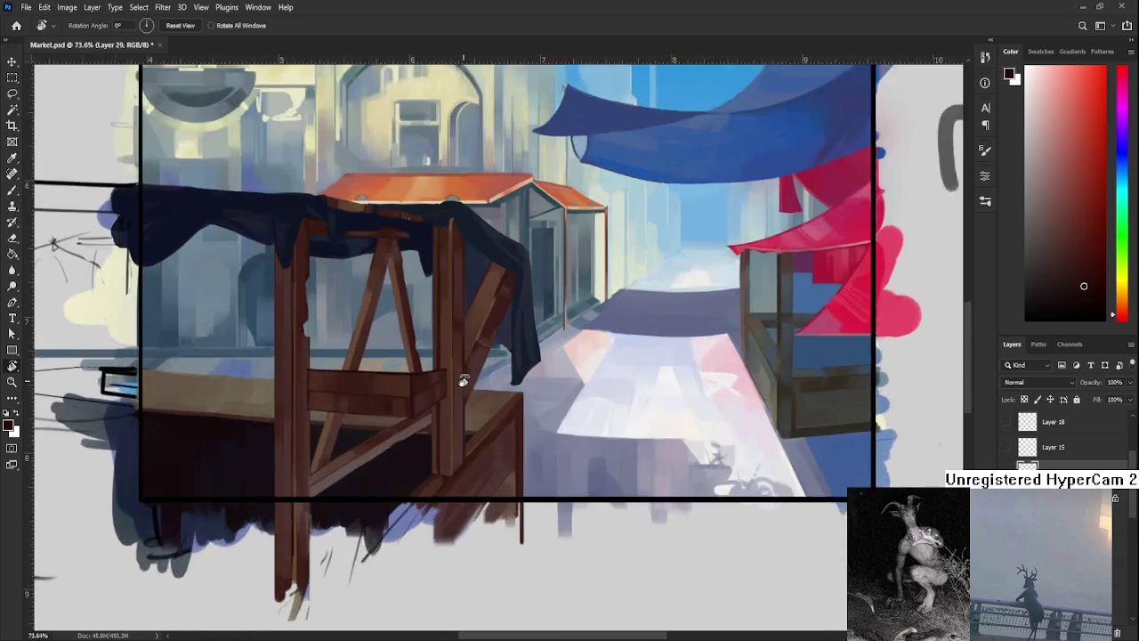
scroll(463, 379, "up", 2)
scroll(294, 385, "up", 2)
scroll(267, 391, "up", 2)
scroll(253, 391, "up", 2)
key("b")
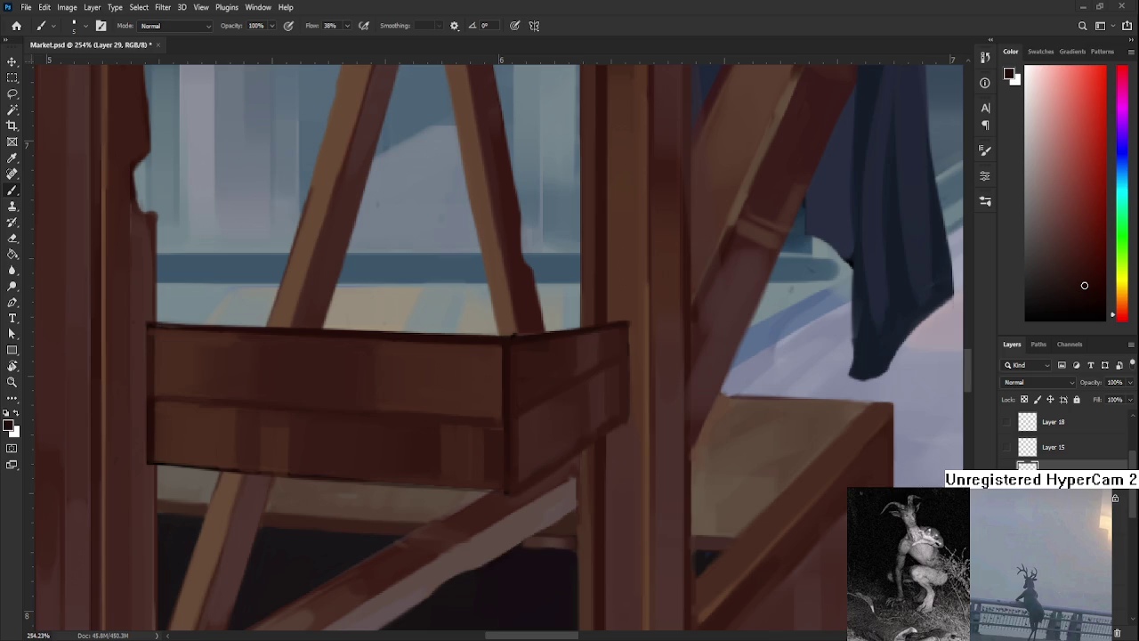
Paint a dark brush stroke down the crossbar box's right edge.
scroll(575, 453, "down", 6)
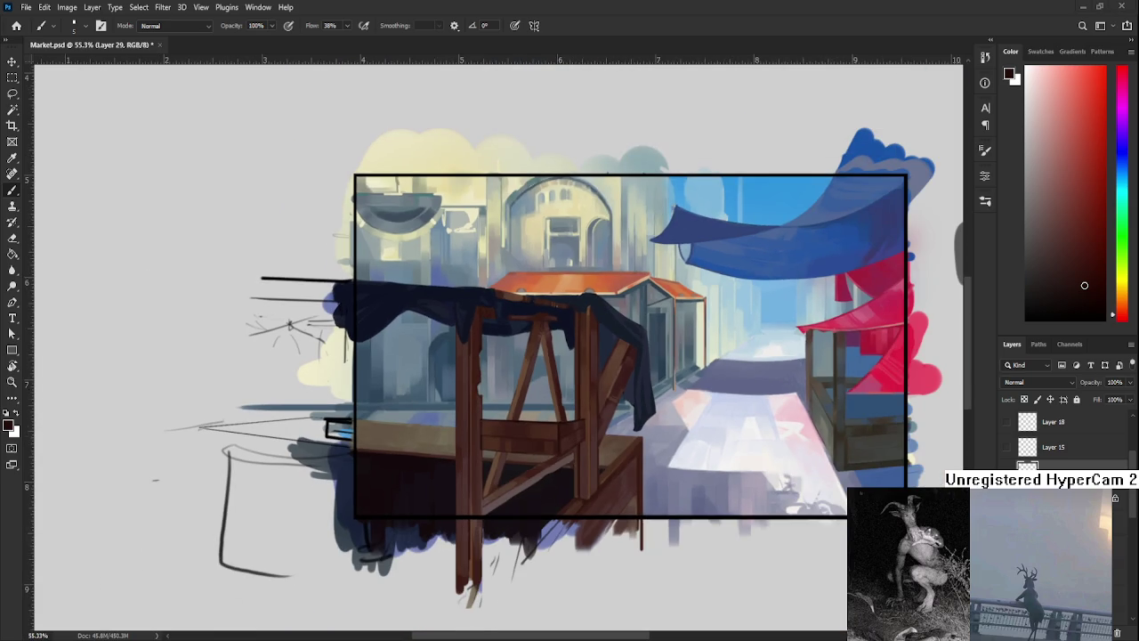
scroll(569, 420, "up", 3)
scroll(569, 419, "up", 1)
scroll(570, 419, "down", 3)
scroll(570, 419, "down", 1)
scroll(570, 419, "up", 2)
scroll(566, 417, "up", 2)
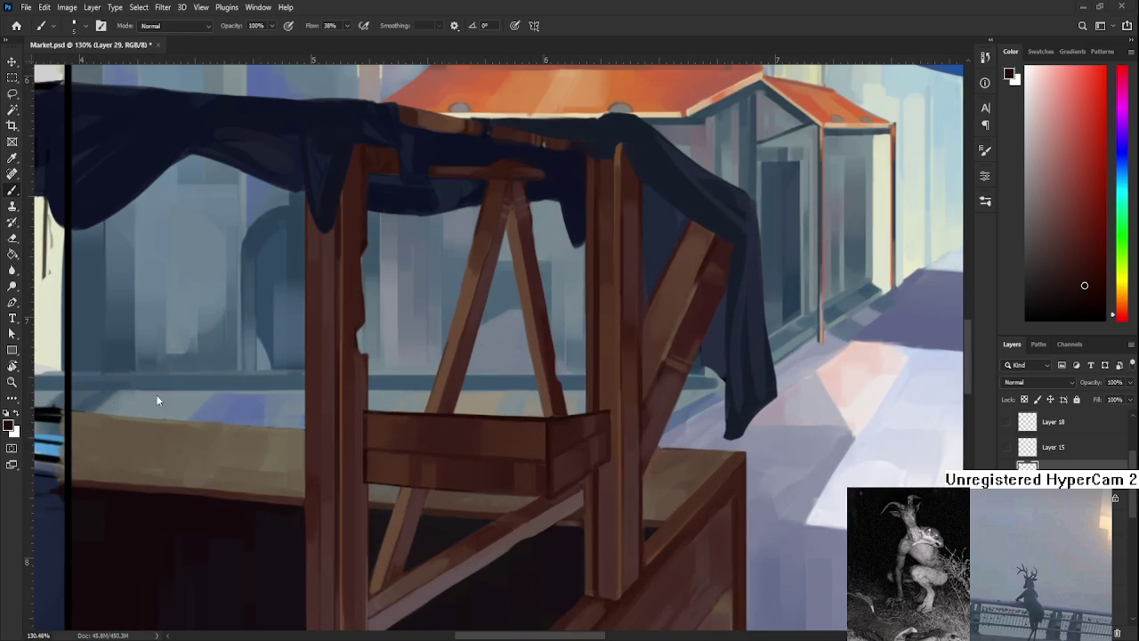
scroll(538, 409, "up", 2)
scroll(539, 410, "up", 2)
key("e")
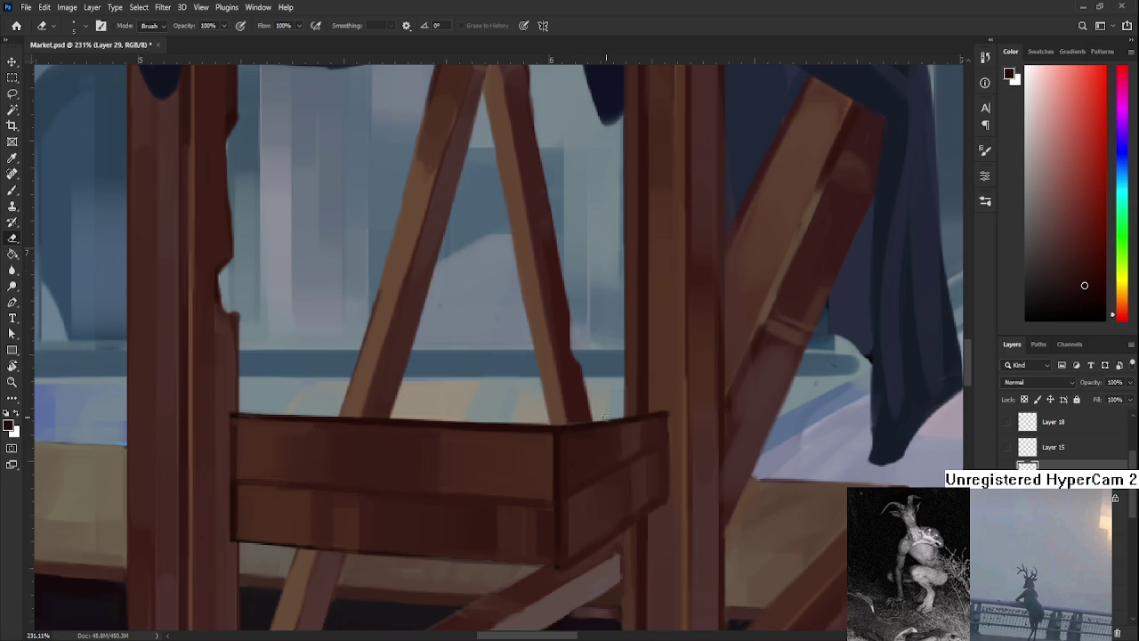
scroll(606, 417, "down", 4)
scroll(606, 417, "down", 2)
scroll(606, 417, "up", 1)
scroll(623, 445, "up", 2)
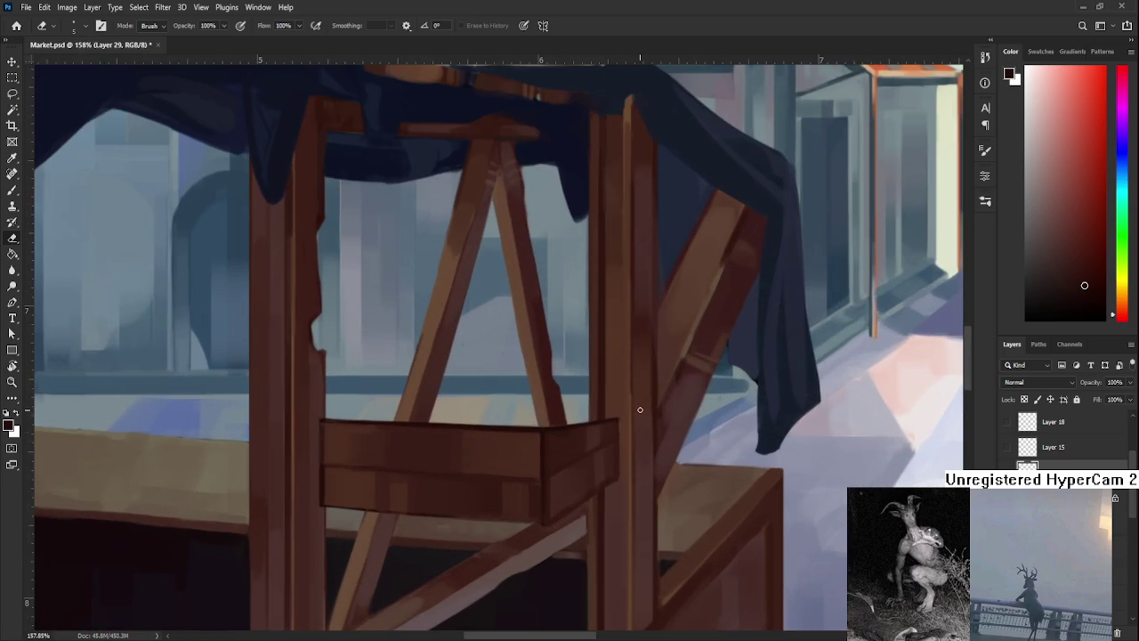
left_click_drag(629, 456, 483, 451)
key("b")
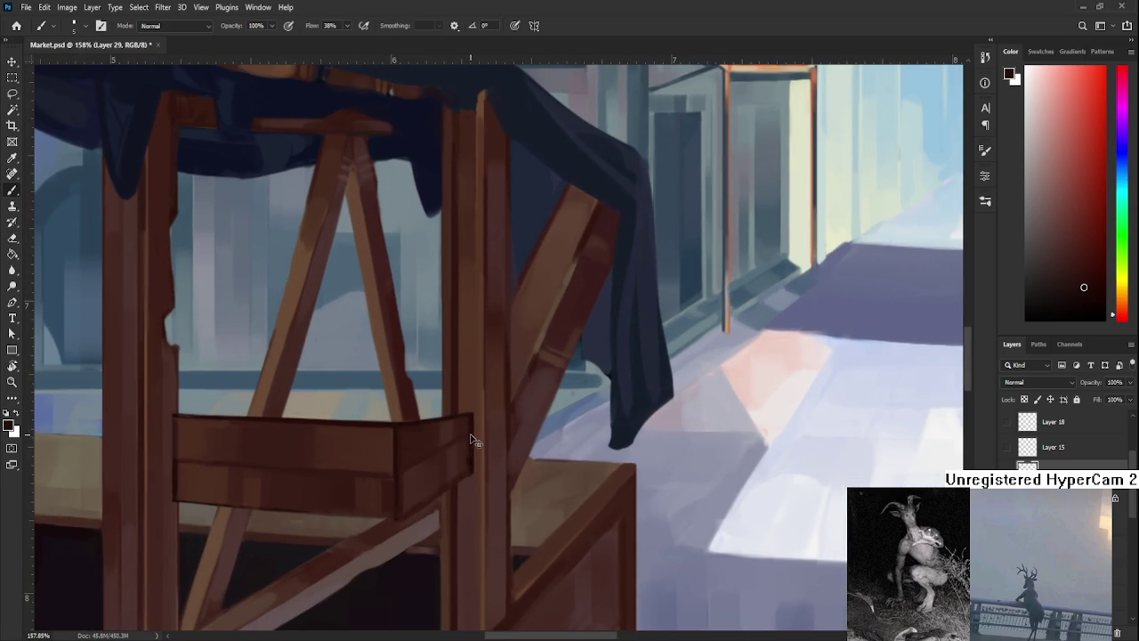
left_click_drag(471, 419, 466, 469)
Toggle the layer's visibility repeatedly to compare the stall with and without it.
scroll(461, 465, "down", 3)
scroll(461, 464, "down", 4)
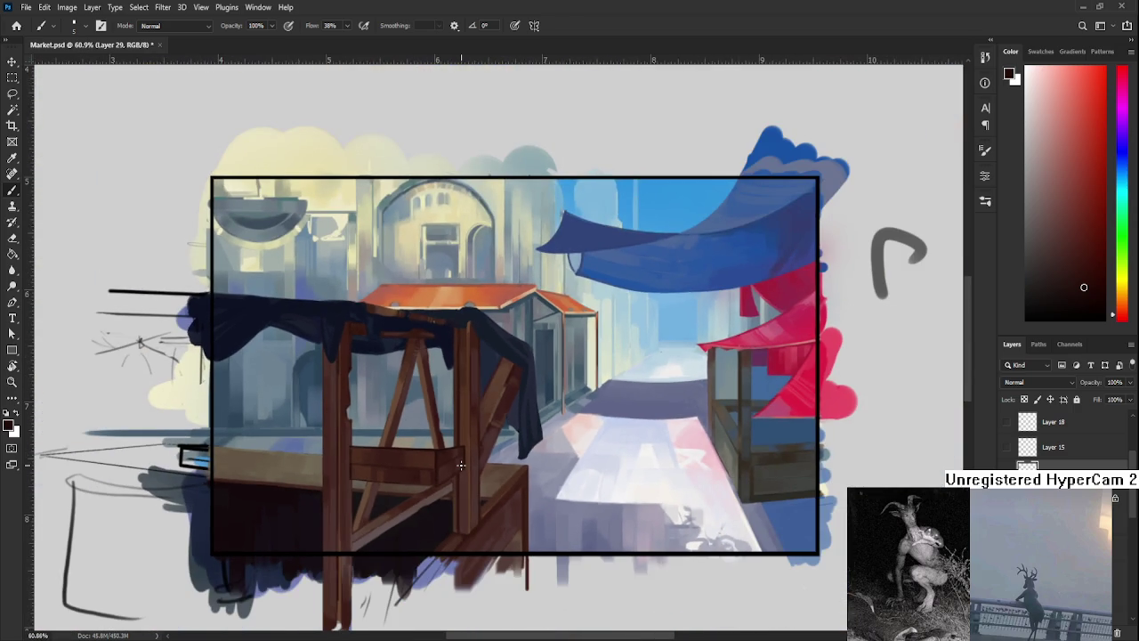
scroll(533, 314, "up", 4)
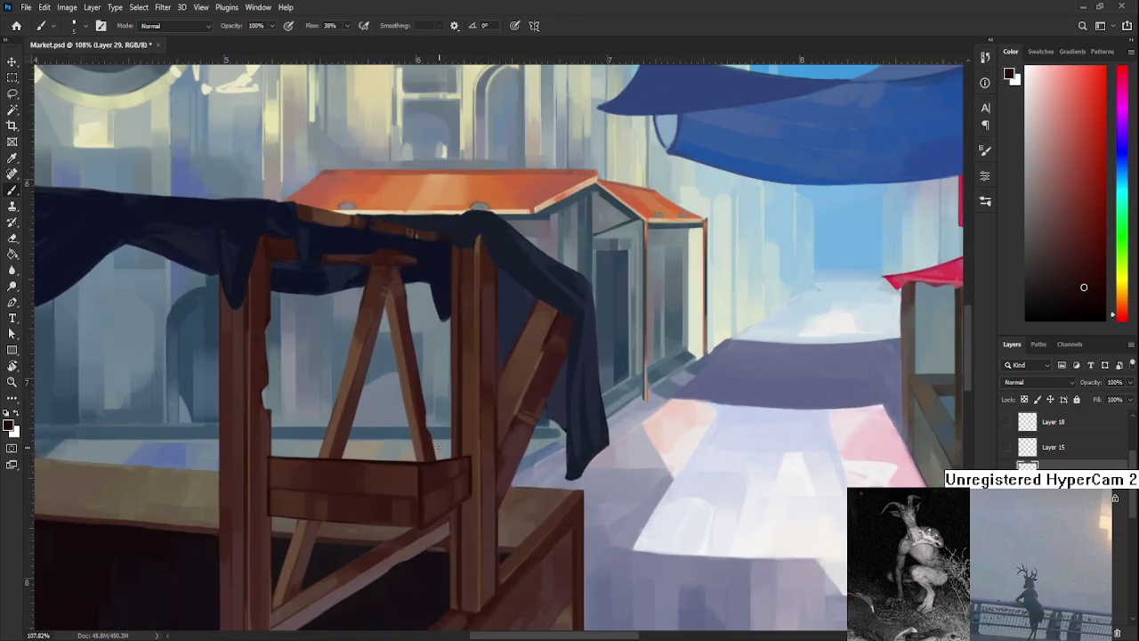
left_click(1011, 467)
left_click(1011, 466)
left_click(1011, 466)
left_click(1011, 466)
left_click(1011, 467)
left_click(1011, 467)
Tilt the view of the crossbar, then straighten it and recentre on the whole stall.
scroll(552, 445, "up", 2)
scroll(643, 463, "up", 2)
scroll(479, 511, "up", 1)
scroll(480, 512, "down", 5)
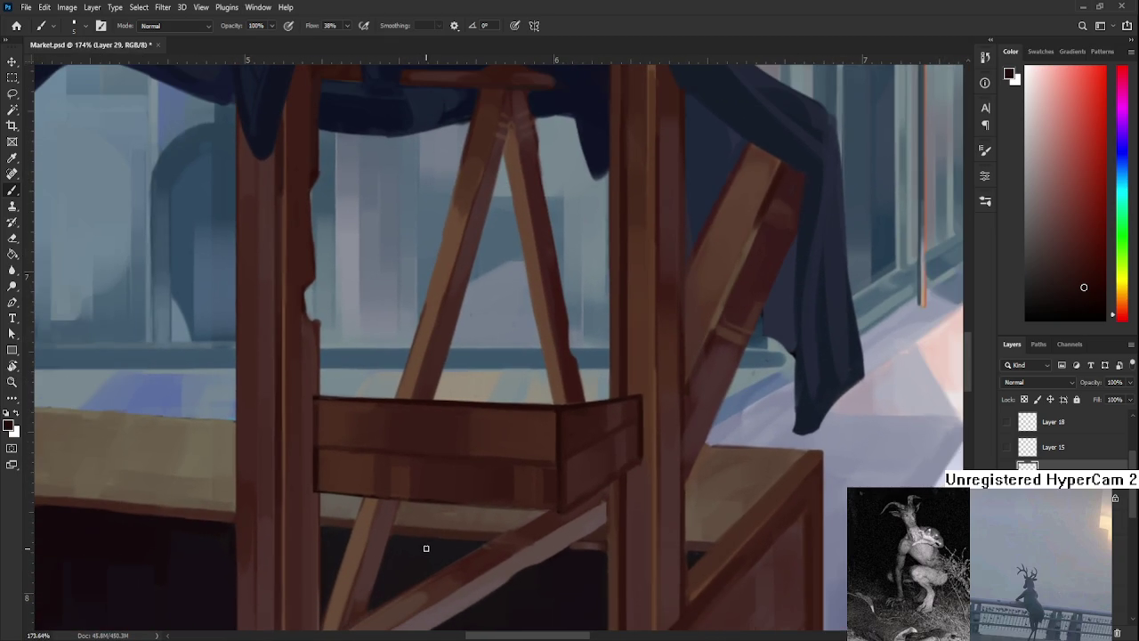
key("r")
scroll(447, 534, "up", 4)
left_click_drag(448, 534, 466, 531)
scroll(463, 516, "down", 1)
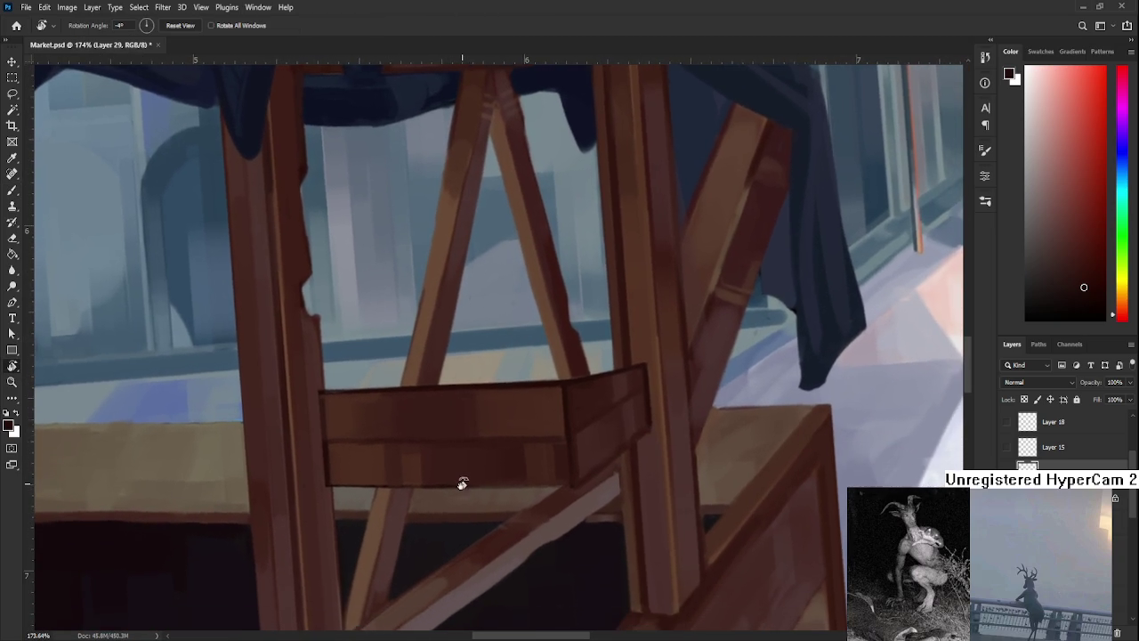
scroll(463, 478, "down", 2)
mouse_move(614, 472)
left_mouse_down()
mouse_move(590, 508)
mouse_move(623, 510)
left_mouse_up()
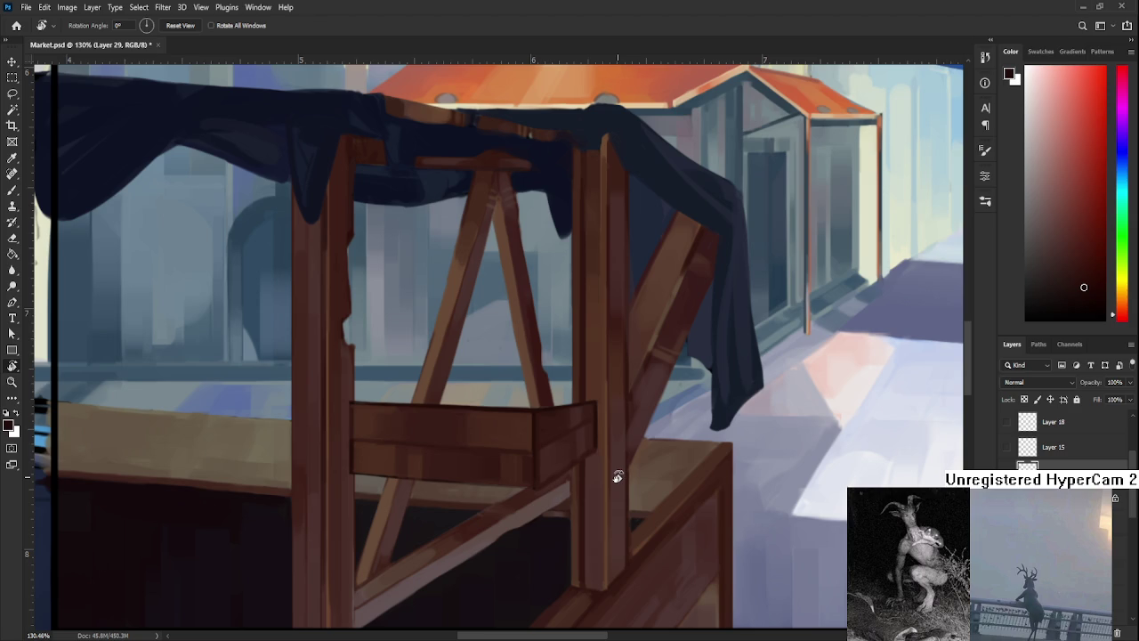
left_click_drag(618, 477, 596, 460)
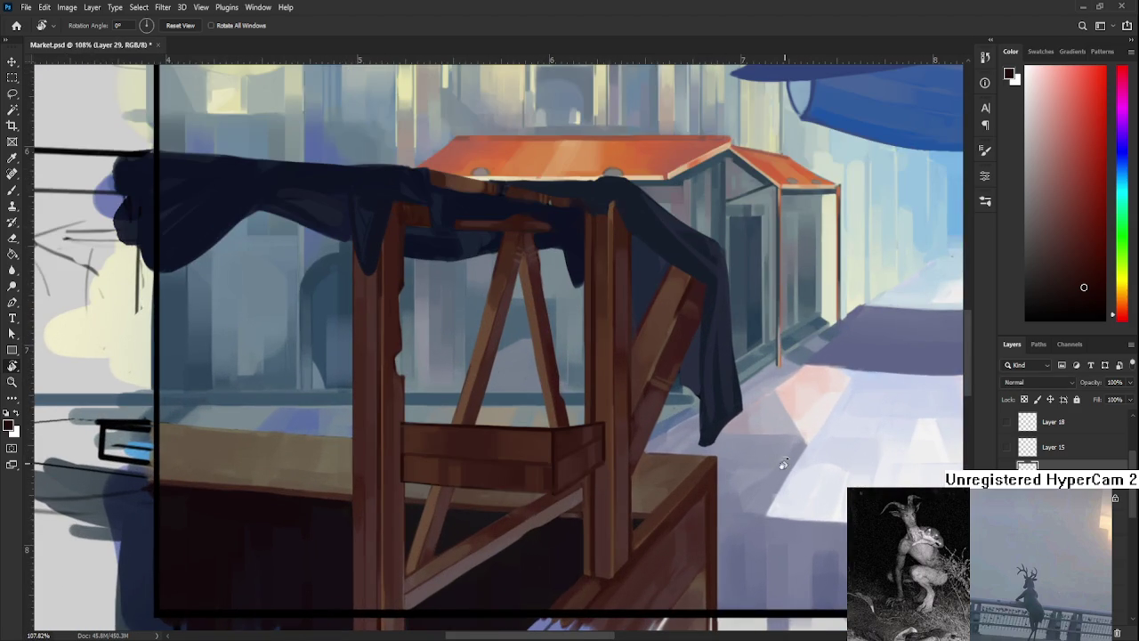
scroll(730, 505, "down", 1)
left_click_drag(730, 505, 599, 490)
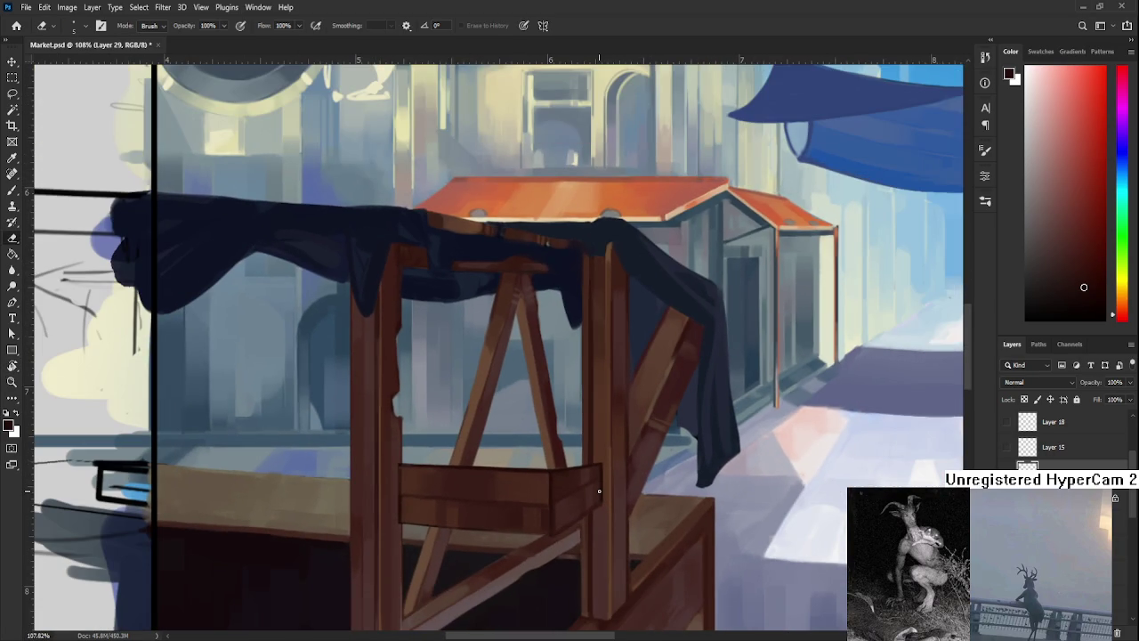
With a larger eraser, erase the box's right end so the post shows in front.
key("bracketright")
mouse_move(555, 473)
left_mouse_down()
mouse_move(590, 464)
mouse_move(586, 576)
mouse_move(595, 427)
mouse_move(600, 407)
mouse_move(597, 478)
mouse_move(612, 402)
mouse_move(588, 542)
mouse_move(596, 447)
mouse_move(603, 566)
left_mouse_up()
left_click_drag(590, 511, 577, 456)
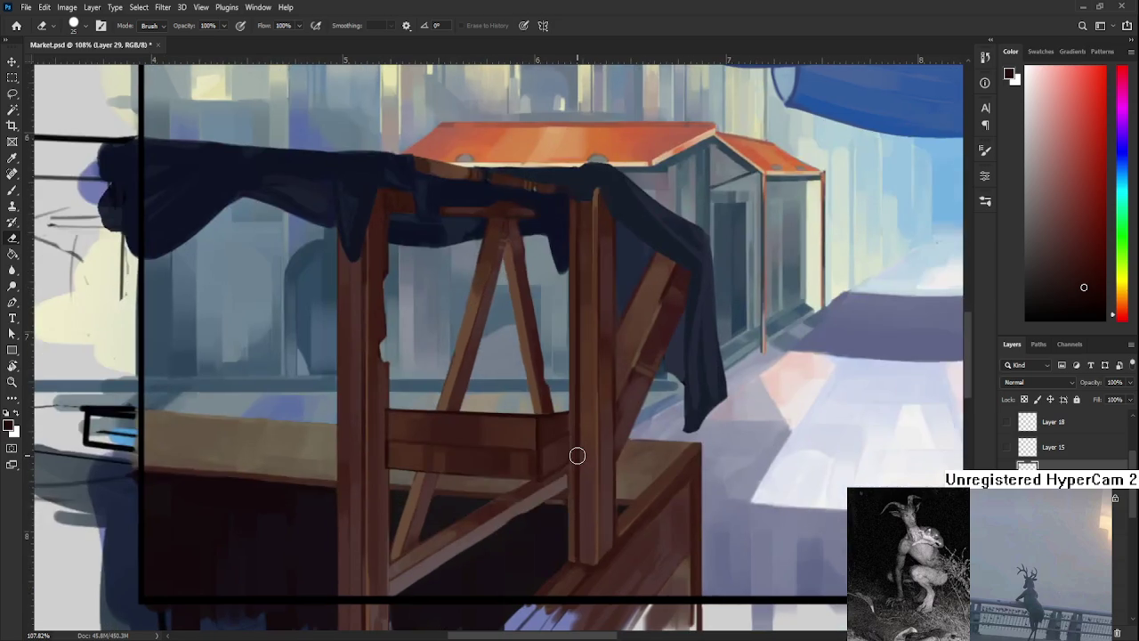
scroll(638, 356, "down", 2)
scroll(457, 432, "up", 3)
scroll(570, 381, "up", 2)
scroll(485, 365, "right", 1)
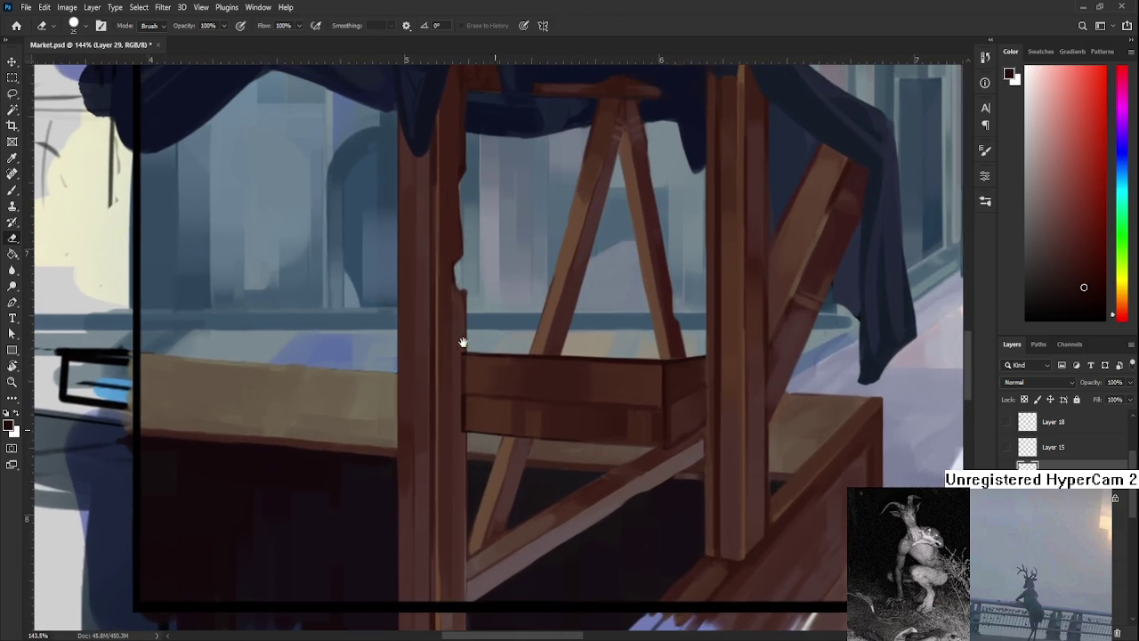
Erase the crossbar's dark left edge and cut it back along the diagonal brace.
left_click_drag(460, 341, 460, 431)
left_click_drag(532, 398, 443, 429)
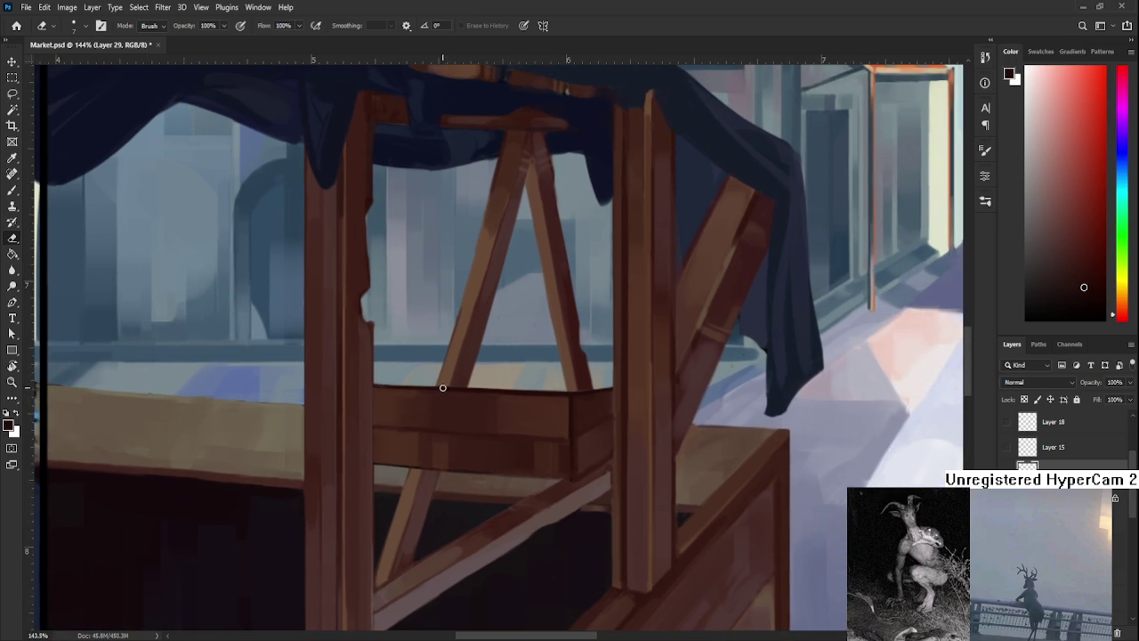
left_click_drag(447, 374, 425, 445)
key("ctrl+z")
left_click_drag(448, 374, 413, 473)
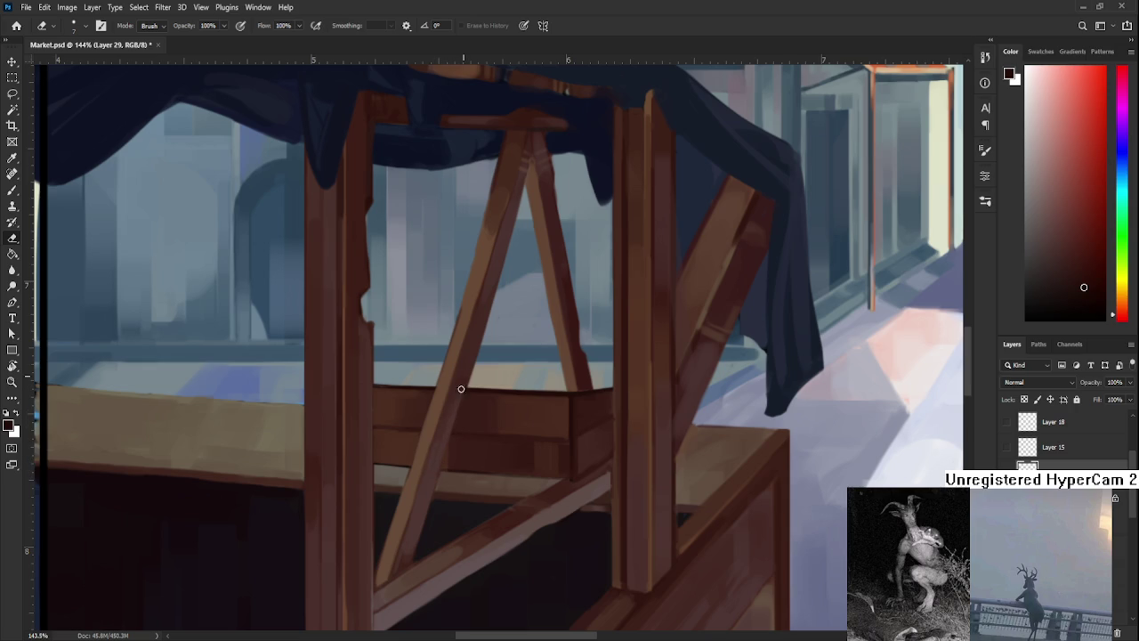
left_click_drag(499, 418, 454, 422)
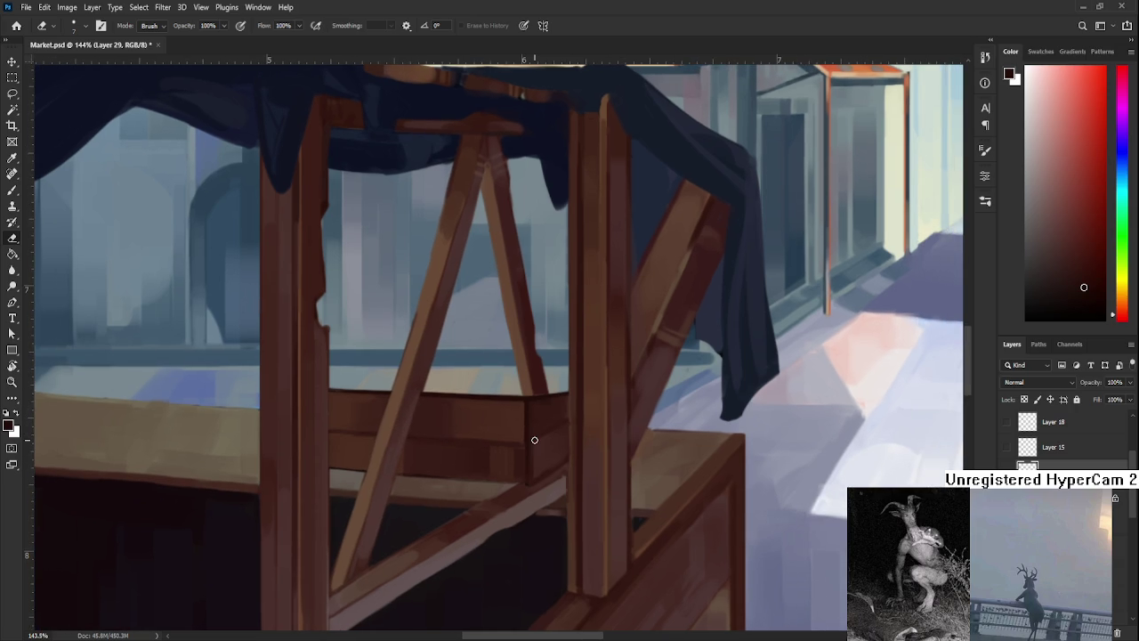
left_click_drag(514, 478, 450, 383)
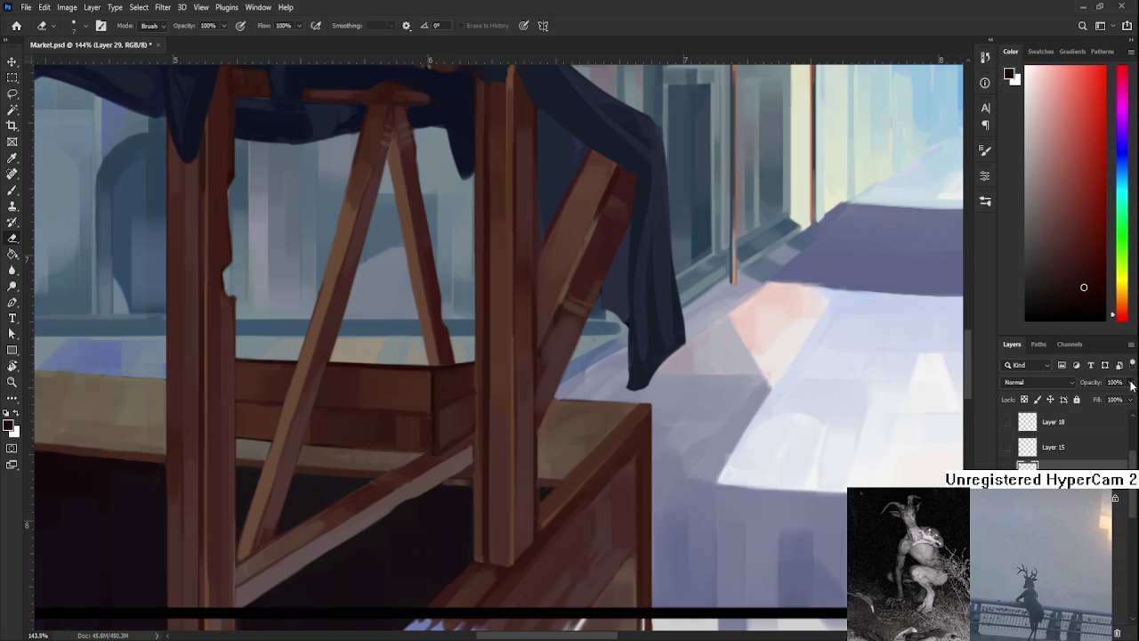
At 53% layer opacity, erase the brace edge near the joint in a 35°-rotated view, then level it.
type("53")
left_click_drag(473, 404, 445, 316)
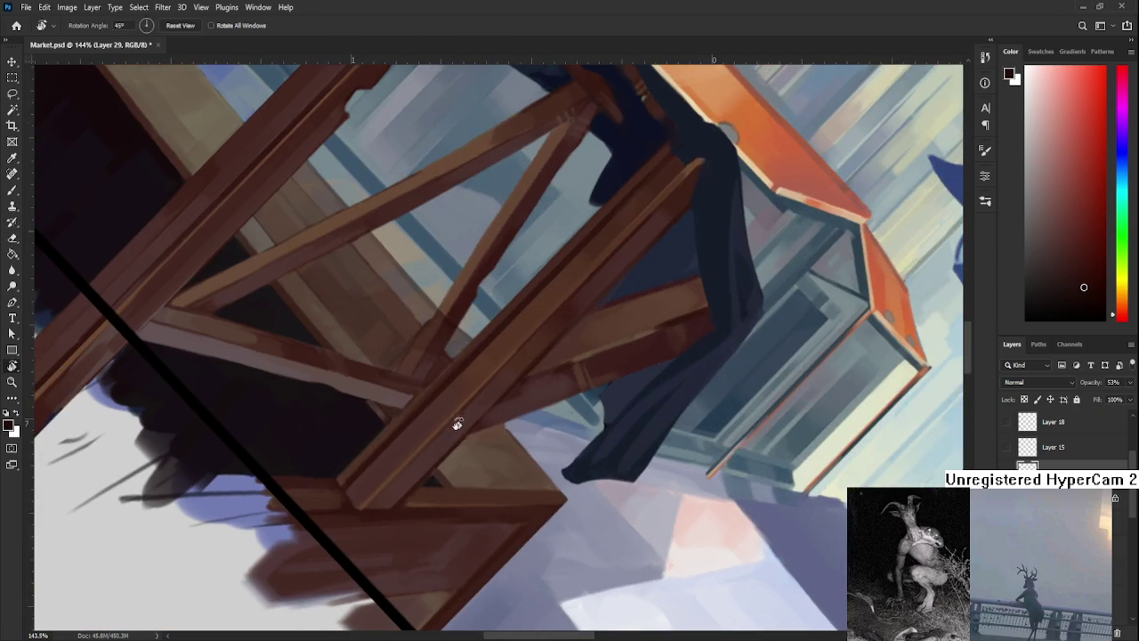
left_click_drag(408, 375, 417, 346)
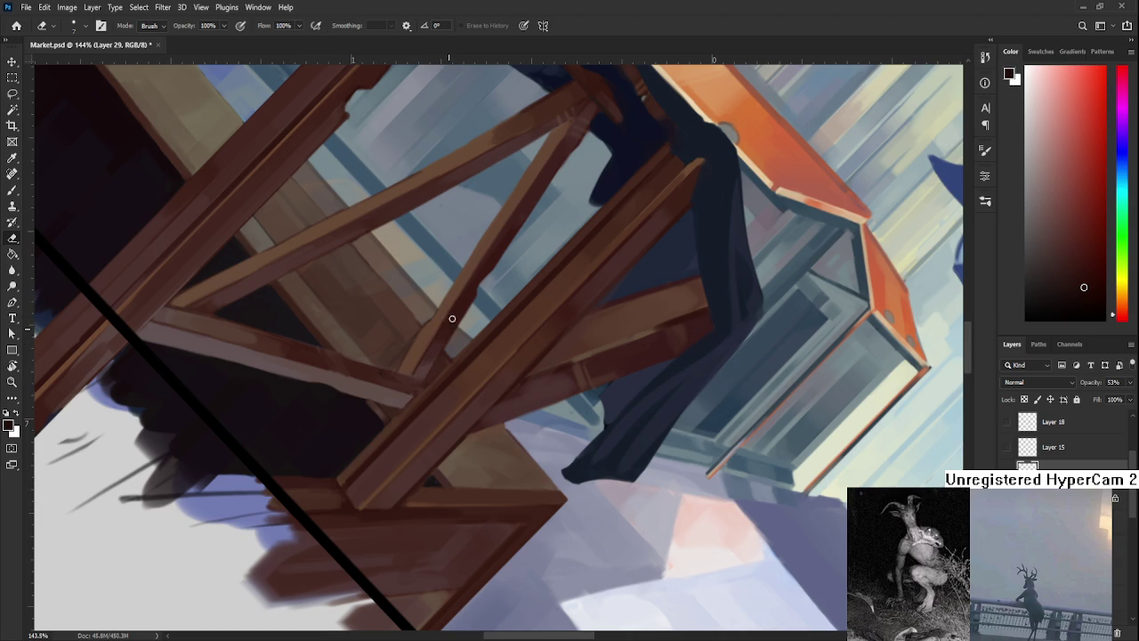
key("r")
left_click_drag(418, 363, 495, 419)
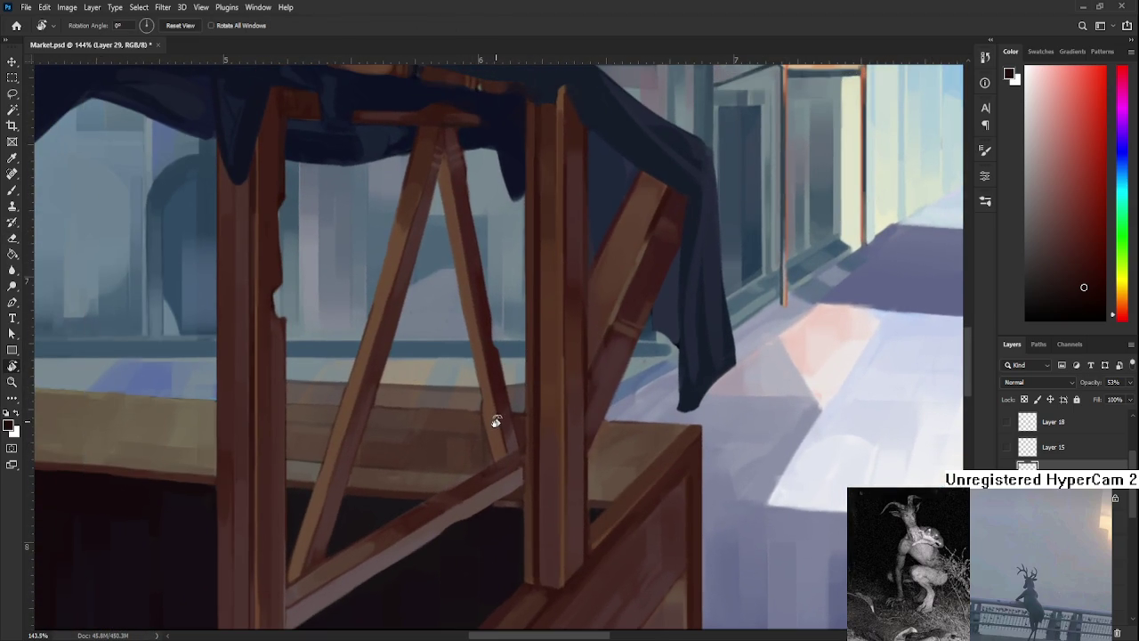
scroll(497, 424, "down", 5)
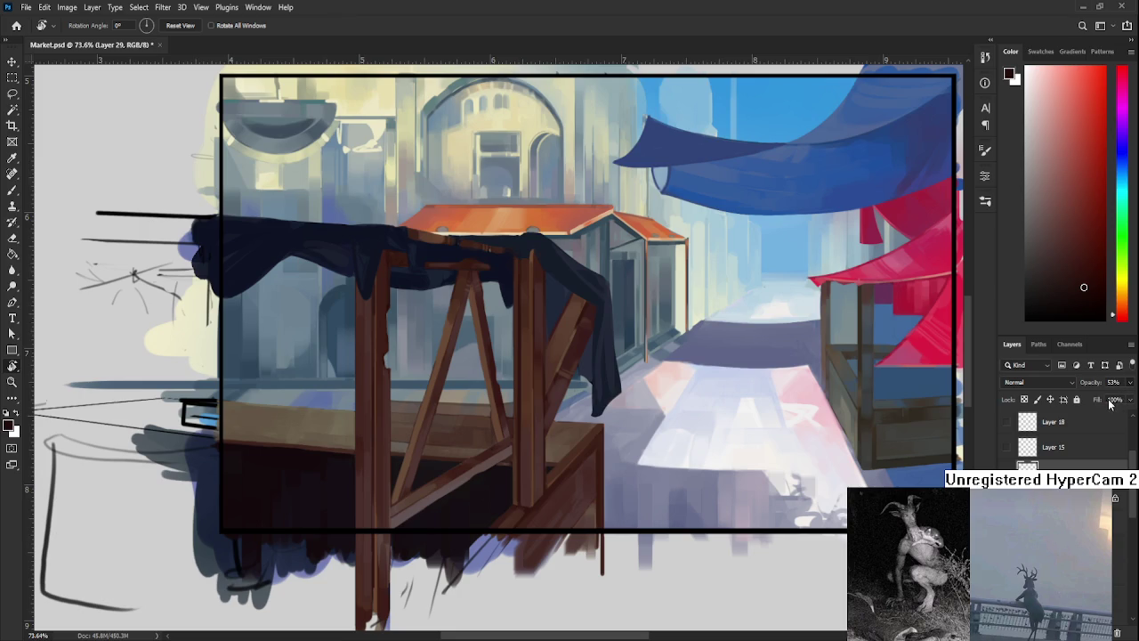
scroll(498, 419, "up", 2)
scroll(516, 421, "up", 2)
scroll(524, 423, "up", 2)
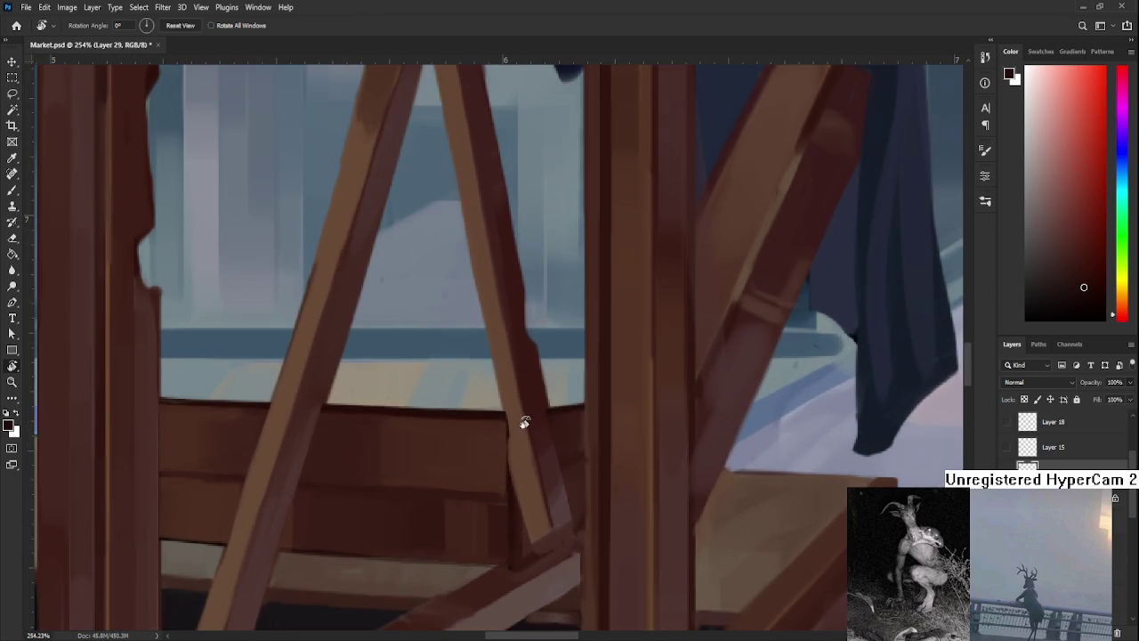
Sample lighter and darker browns from the beam and counter with the Brush.
key("e")
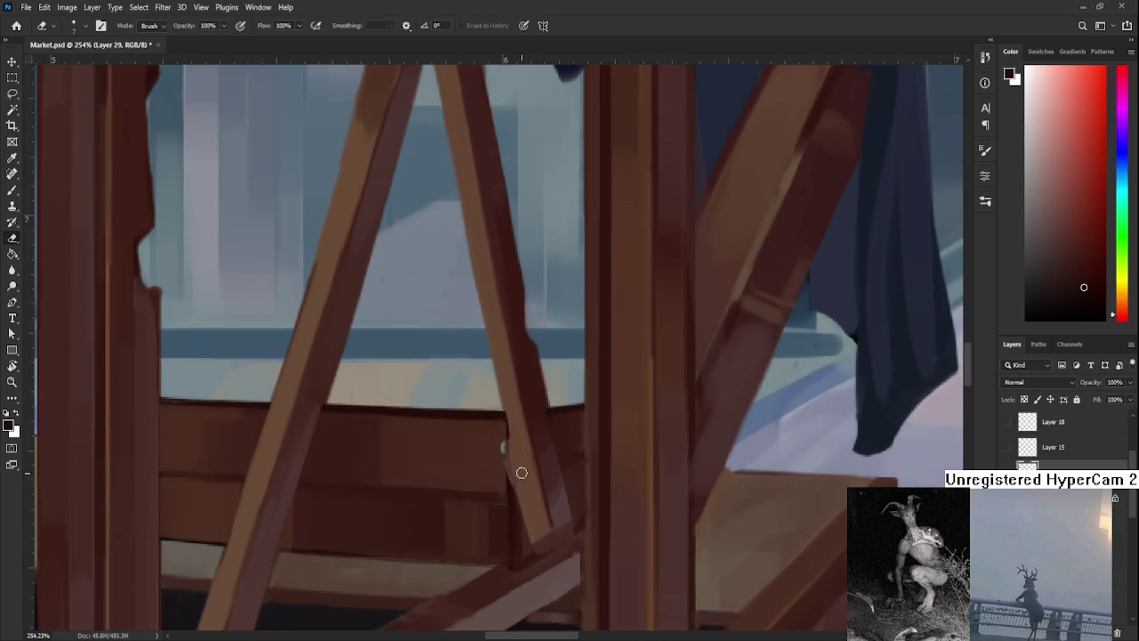
mouse_move(540, 530)
left_mouse_down()
mouse_move(508, 479)
mouse_move(479, 509)
left_mouse_up()
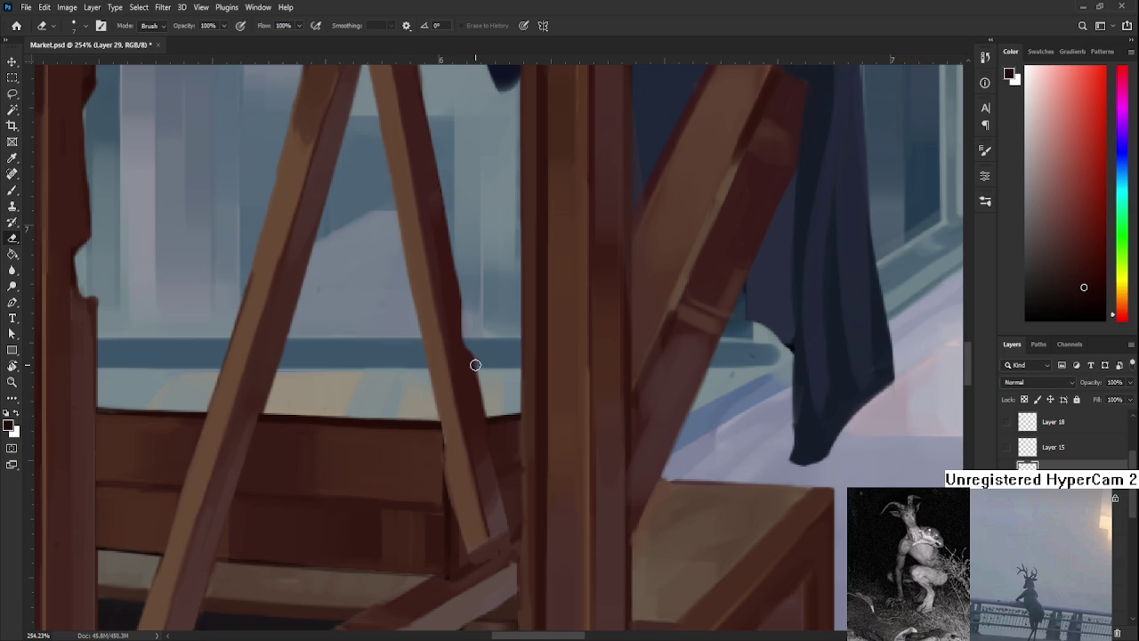
scroll(468, 378, "down", 5)
scroll(468, 374, "down", 5)
scroll(469, 369, "down", 3)
scroll(469, 363, "down", 1)
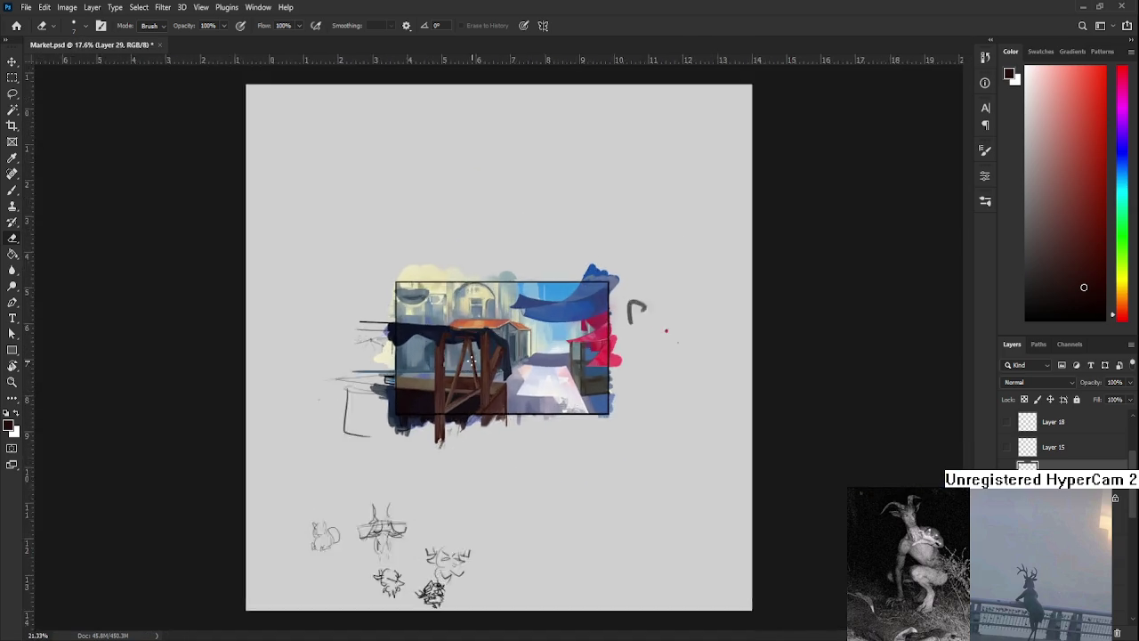
scroll(471, 363, "up", 4)
scroll(468, 374, "up", 4)
scroll(463, 391, "up", 4)
scroll(459, 416, "up", 2)
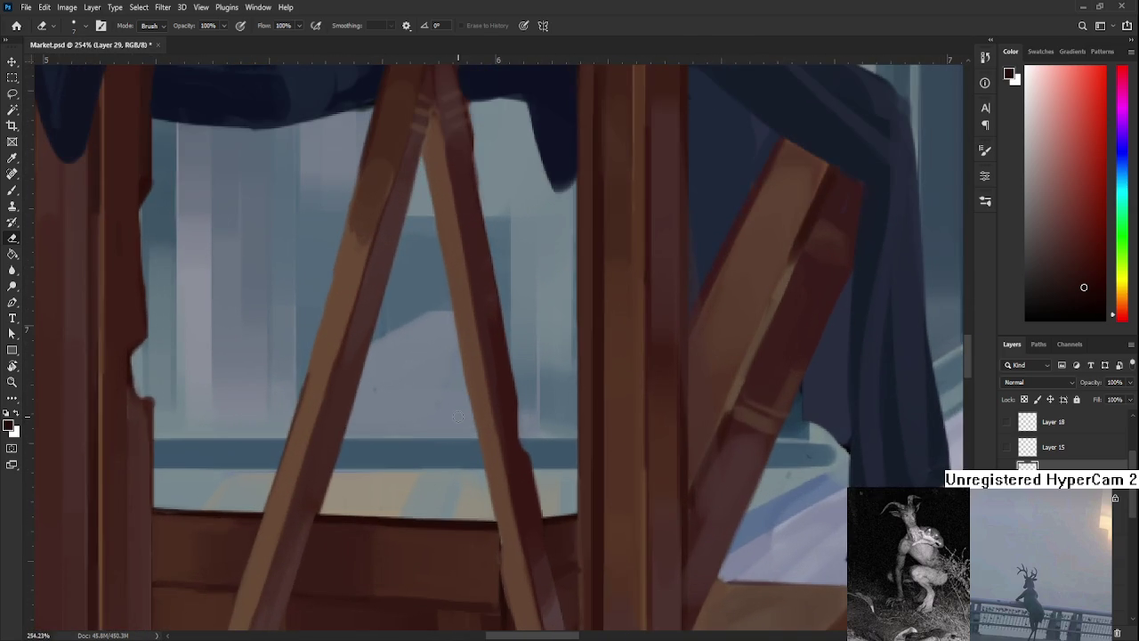
key("b")
left_click(494, 527)
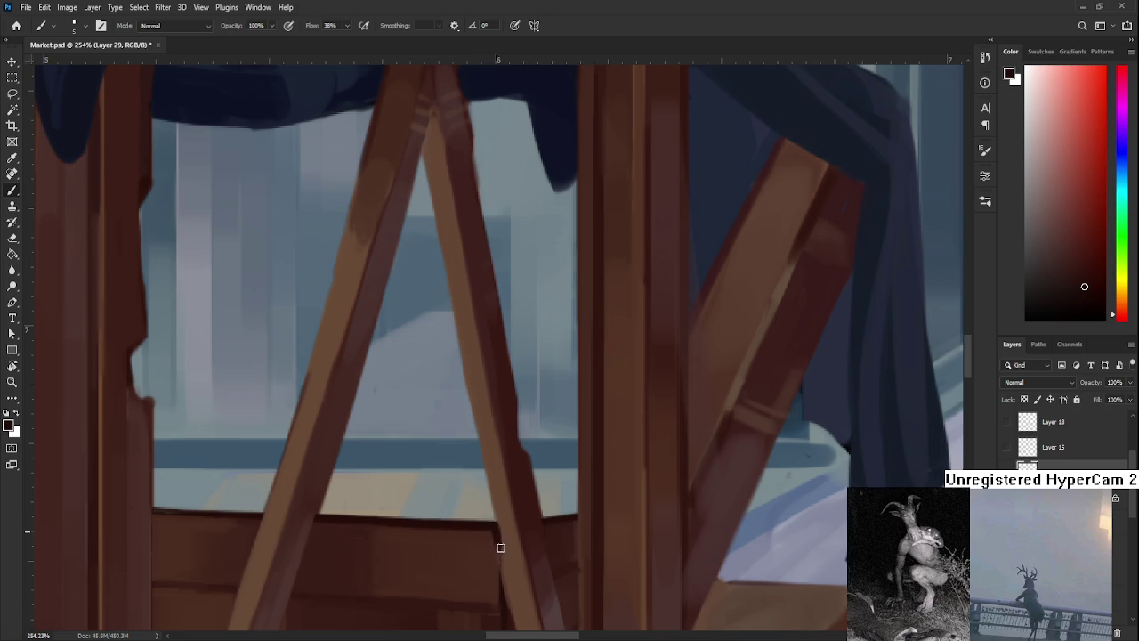
left_click(498, 537, "alt")
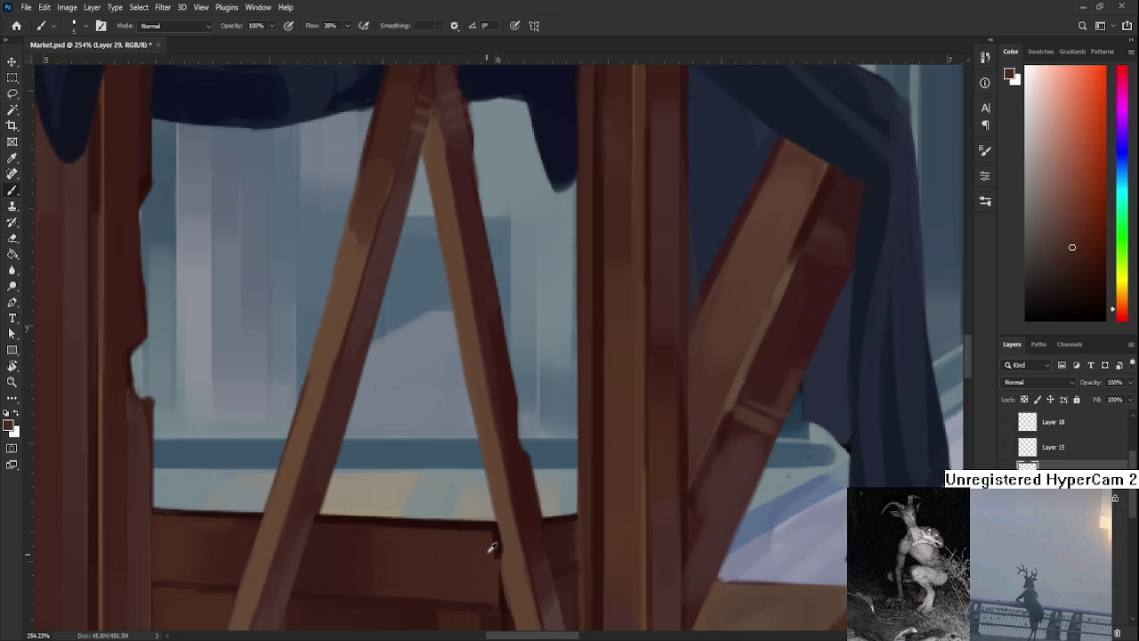
left_click(496, 531, "alt")
Reposition the view over the stall's lower beams with the Eraser ready.
key("e")
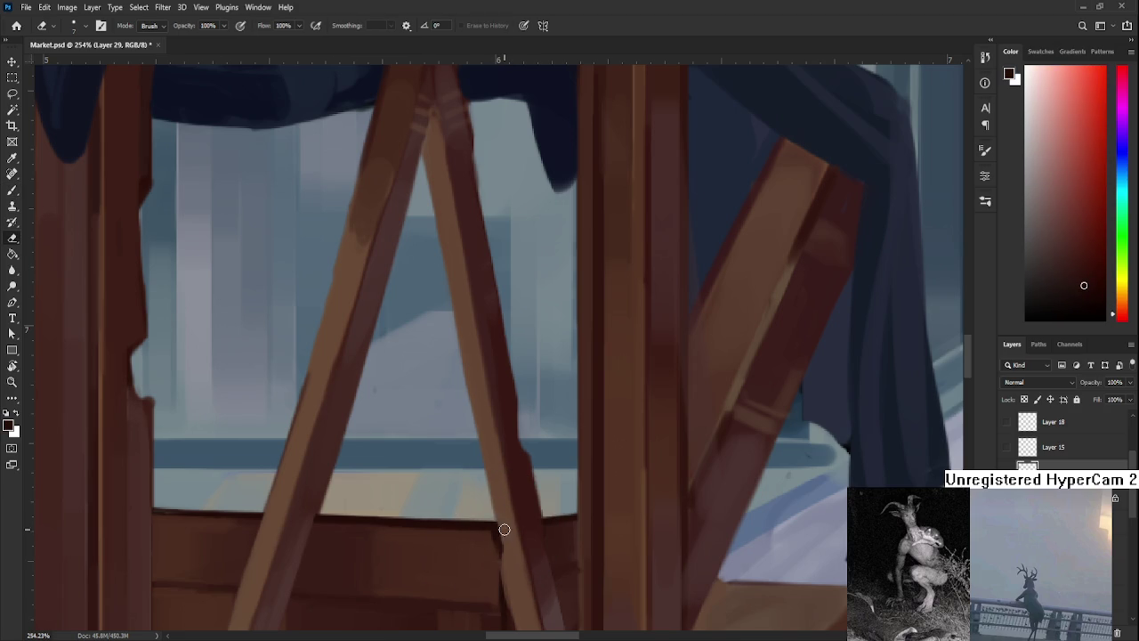
scroll(494, 523, "down", 3)
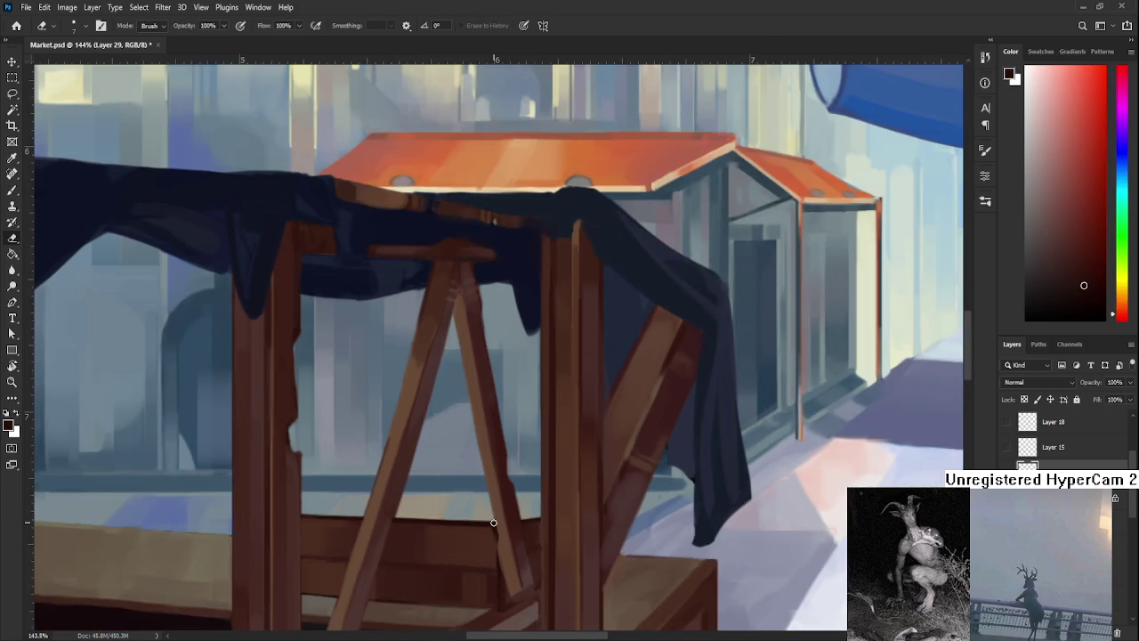
scroll(494, 523, "down", 2)
key("r")
scroll(552, 569, "up", 1)
scroll(485, 570, "up", 1)
scroll(488, 590, "up", 3)
scroll(499, 583, "up", 2)
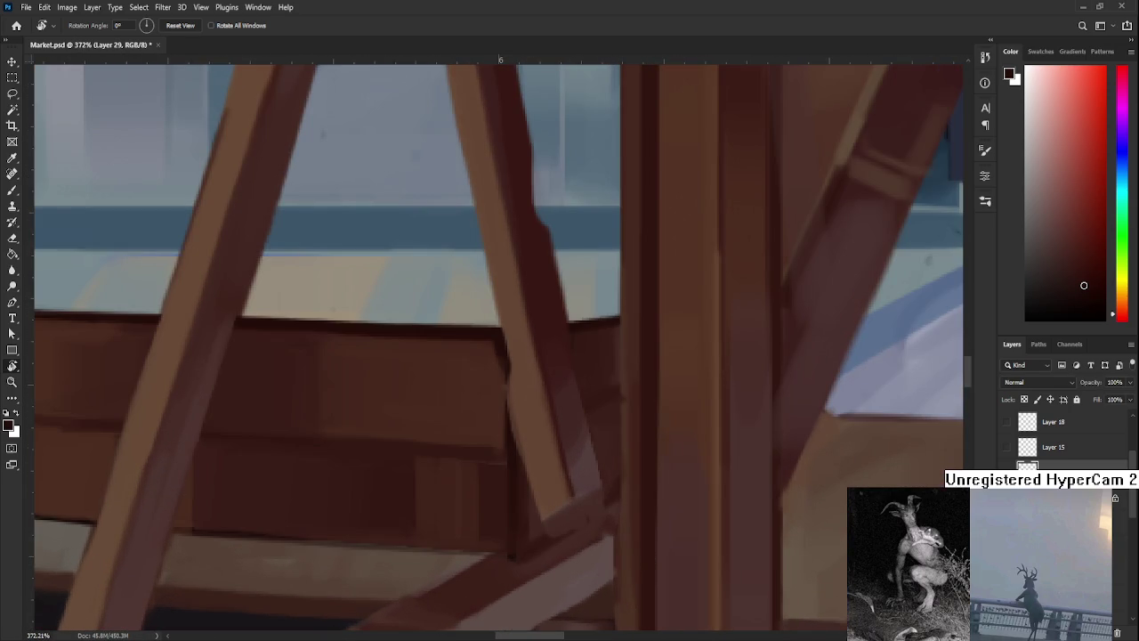
key("e")
mouse_move(540, 572)
left_mouse_down()
mouse_move(541, 498)
mouse_move(605, 461)
left_mouse_up()
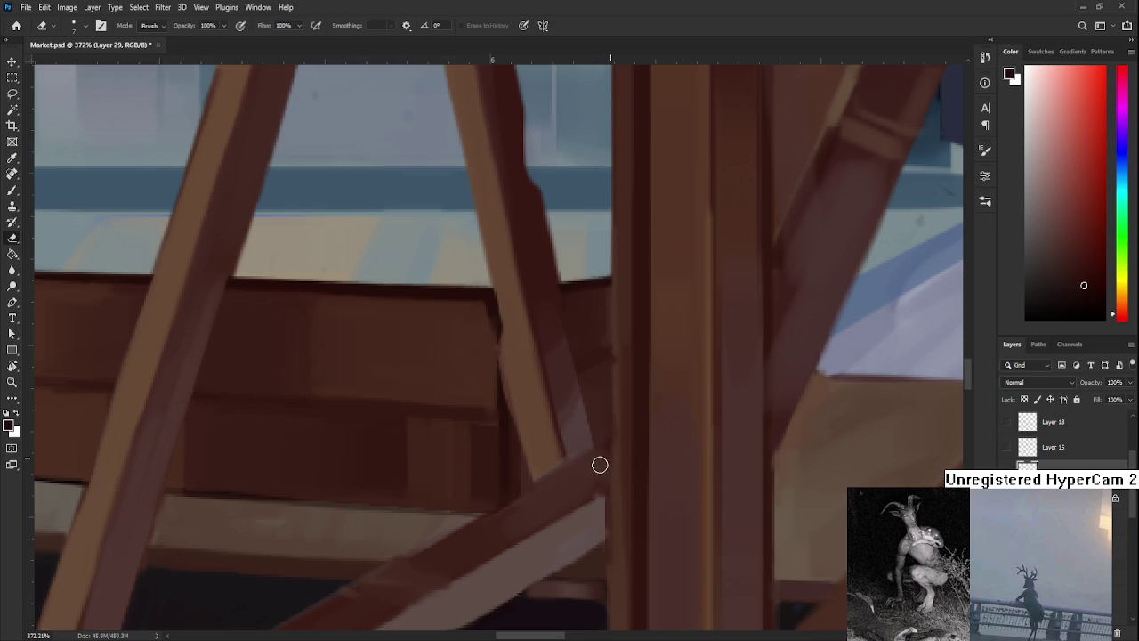
Duplicate Layer 29 to create a copy of the counter box.
scroll(521, 494, "down", 1)
scroll(521, 494, "down", 3)
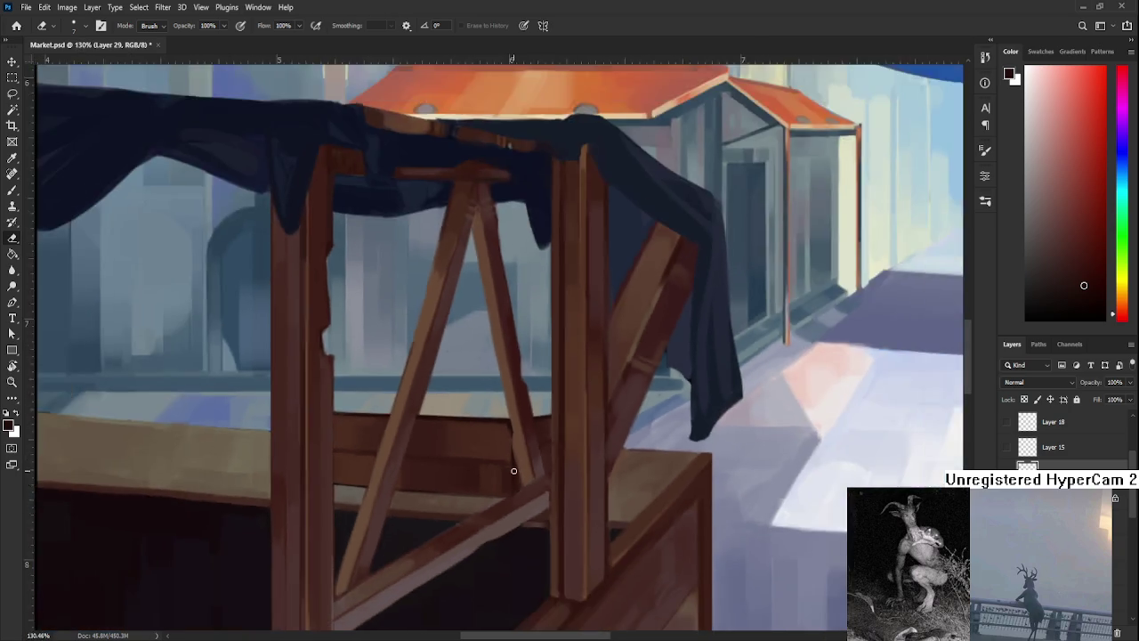
scroll(522, 494, "down", 3)
scroll(521, 494, "down", 3)
scroll(459, 435, "up", 3)
scroll(459, 435, "up", 5)
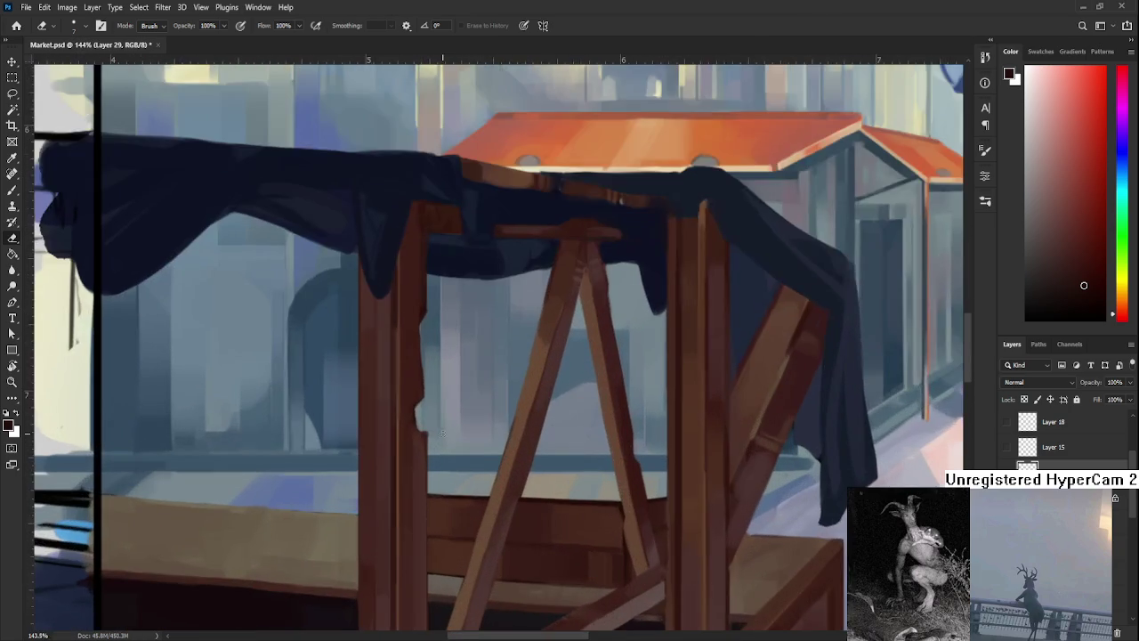
scroll(466, 542, "up", 2)
scroll(507, 568, "down", 3)
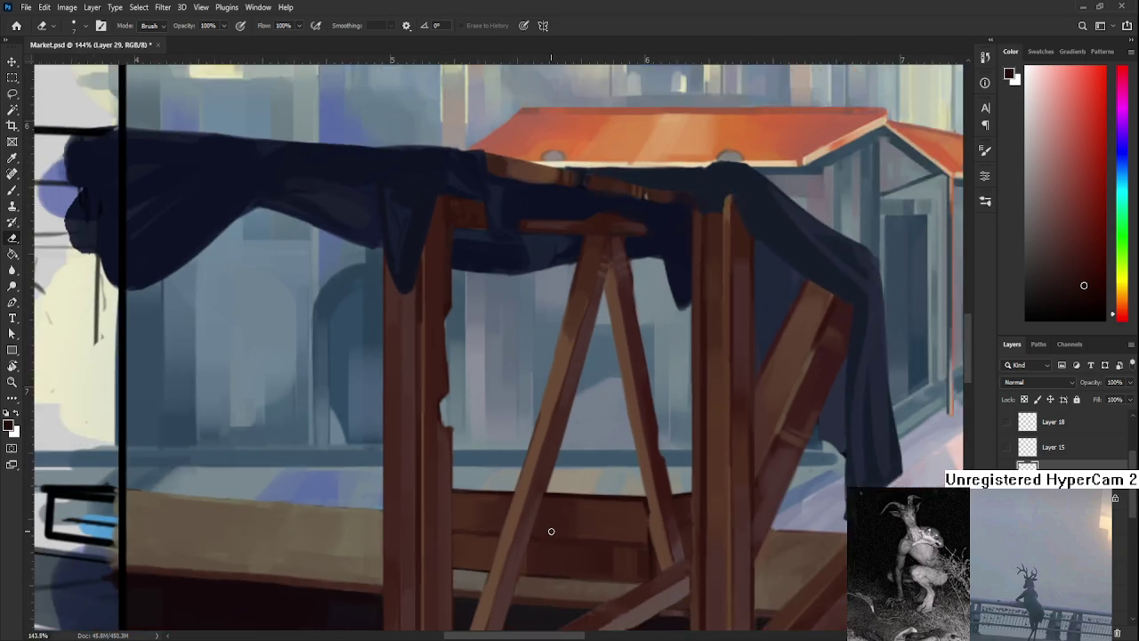
key("ctrl+j")
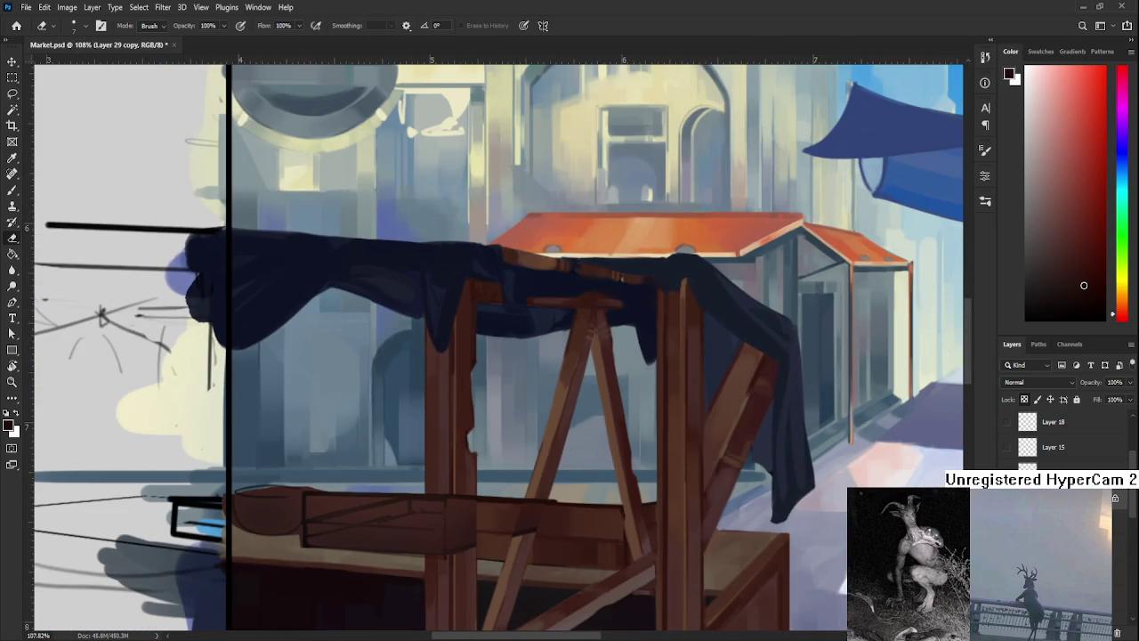
Centre on the counter and try, then undo, a thin erase strip along the left pillar.
scroll(551, 538, "up", 1)
scroll(549, 538, "up", 2)
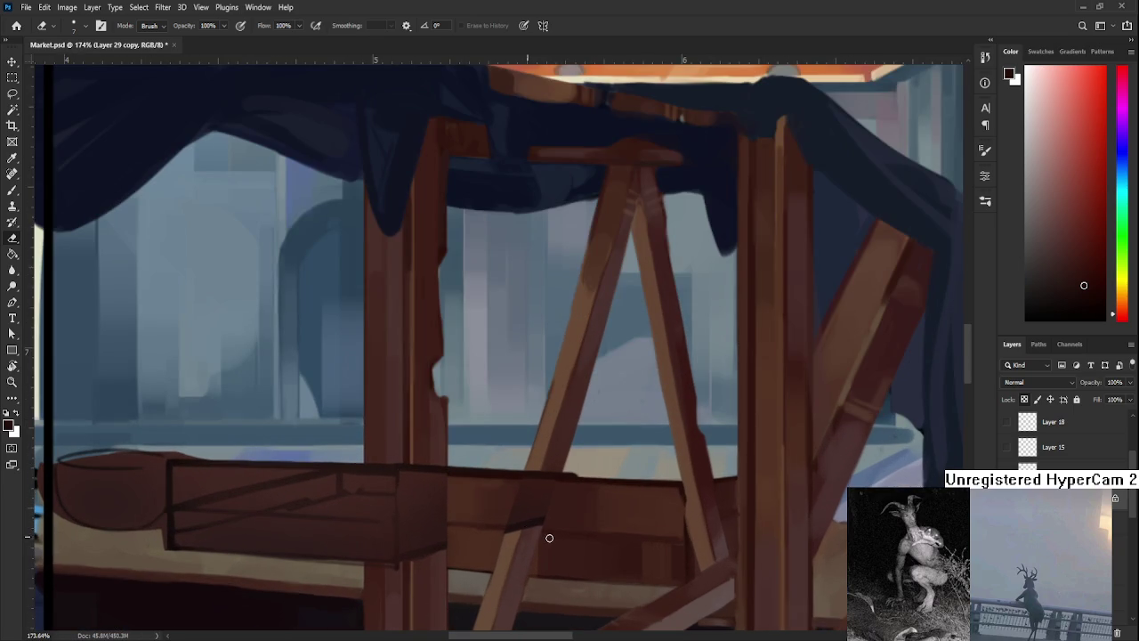
mouse_move(411, 479)
left_mouse_down()
mouse_move(442, 466)
mouse_move(430, 431)
mouse_move(433, 603)
left_mouse_up()
key("ctrl+z")
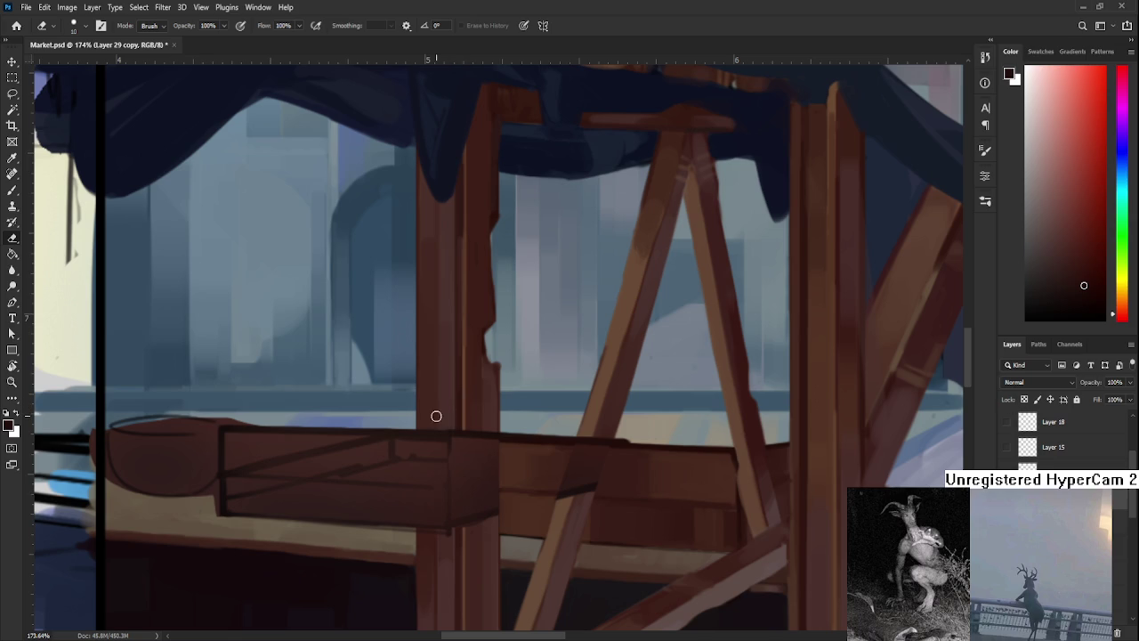
mouse_move(420, 429)
left_mouse_down()
mouse_move(419, 534)
mouse_move(421, 429)
mouse_move(437, 590)
left_mouse_up()
key("ctrl+z")
With an enlarged eraser, clear the box copy from in front of the left pillar.
key("bracketright")
key("bracketright")
mouse_move(439, 412)
left_mouse_down()
mouse_move(457, 532)
mouse_move(482, 516)
left_mouse_up()
left_click_drag(508, 432, 636, 448)
key("ctrl+z")
key("ctrl+z")
key("ctrl+z")
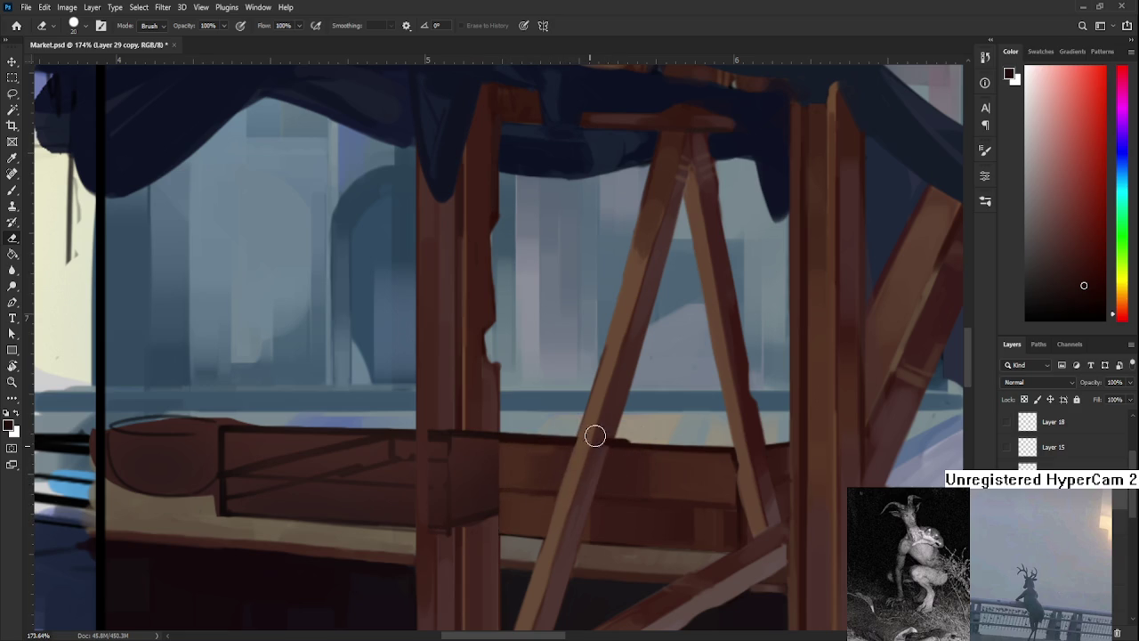
mouse_move(445, 431)
left_mouse_down()
mouse_move(442, 519)
mouse_move(443, 433)
mouse_move(471, 435)
mouse_move(481, 512)
left_mouse_up()
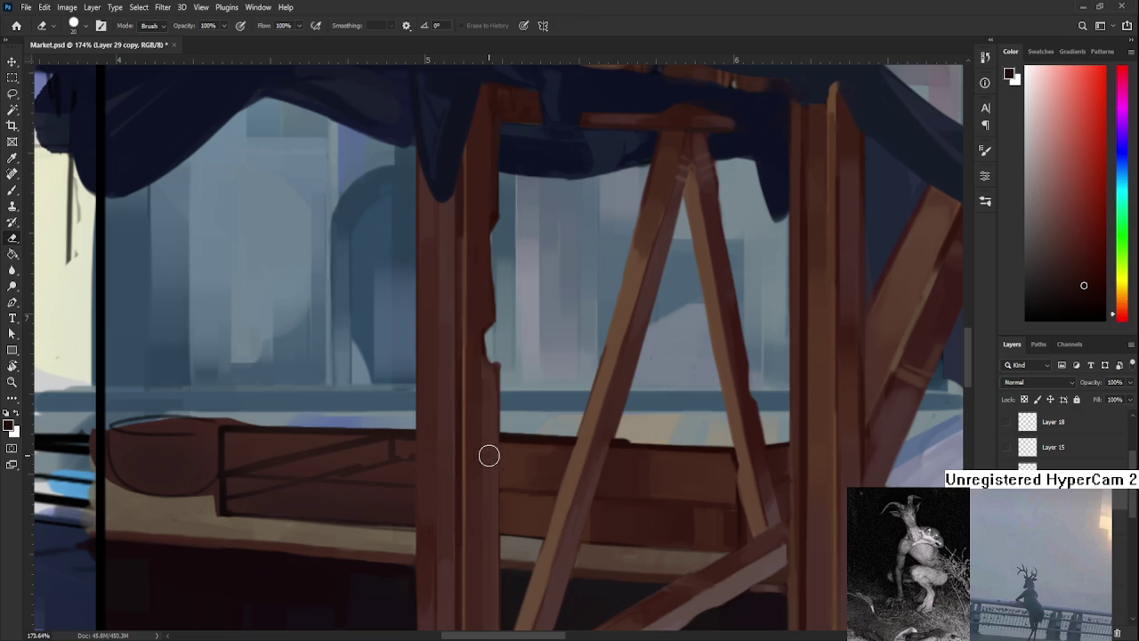
scroll(425, 473, "down", 2)
scroll(425, 473, "down", 2)
scroll(374, 445, "up", 1)
scroll(374, 446, "up", 1)
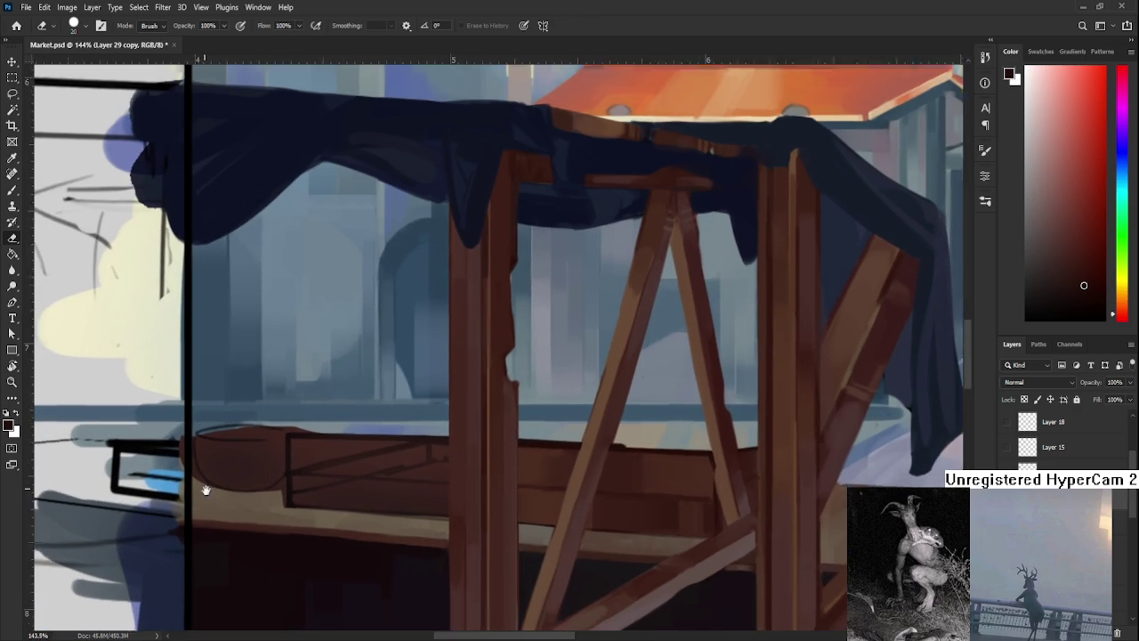
Touch up the tan band below the counter's left end and shrink the eraser slightly.
left_click_drag(204, 483, 285, 447)
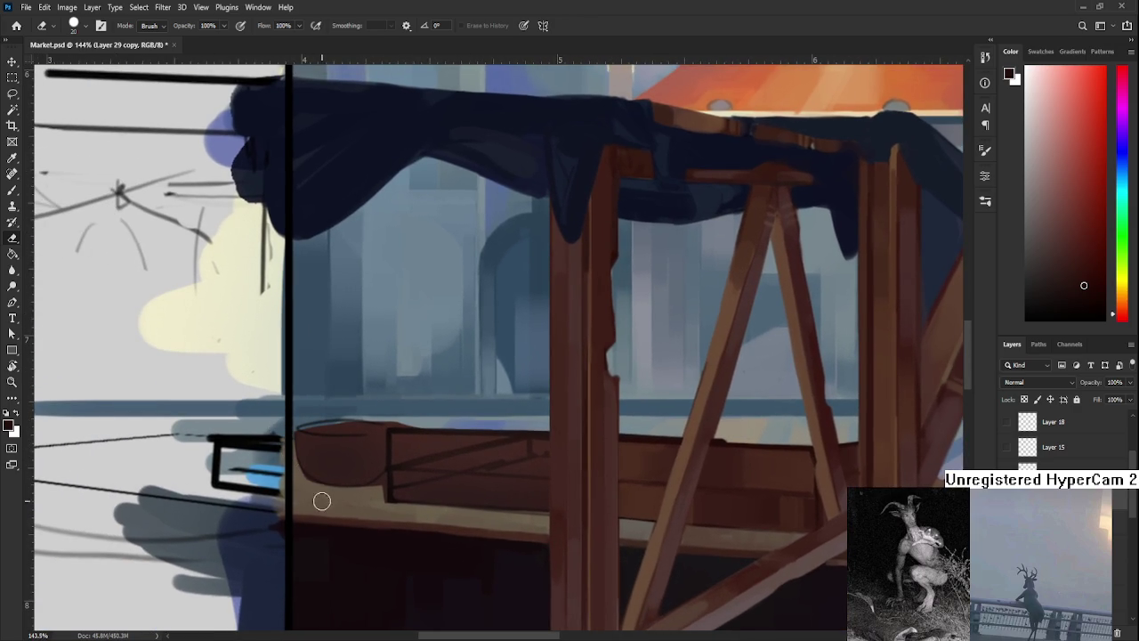
left_click_drag(311, 489, 305, 490)
key("bracketleft")
key("bracketleft")
Paint the bowl's rounded edge in a sampled counter brown within a sideways-rotated view.
key("r")
left_click_drag(387, 478, 337, 429)
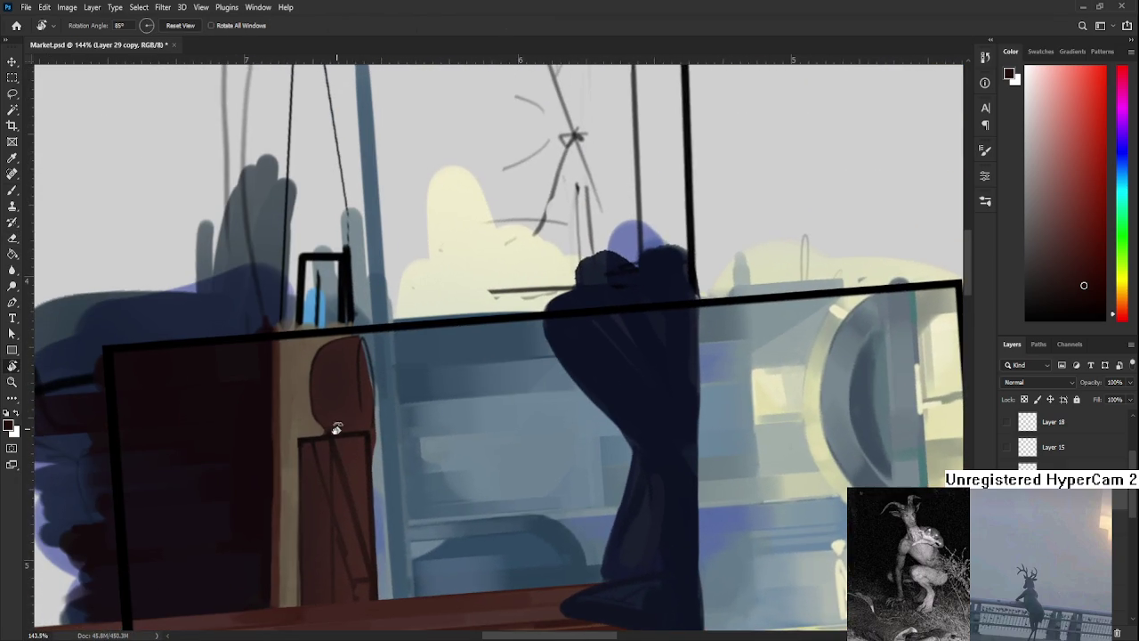
key("b")
left_click(318, 436, "alt")
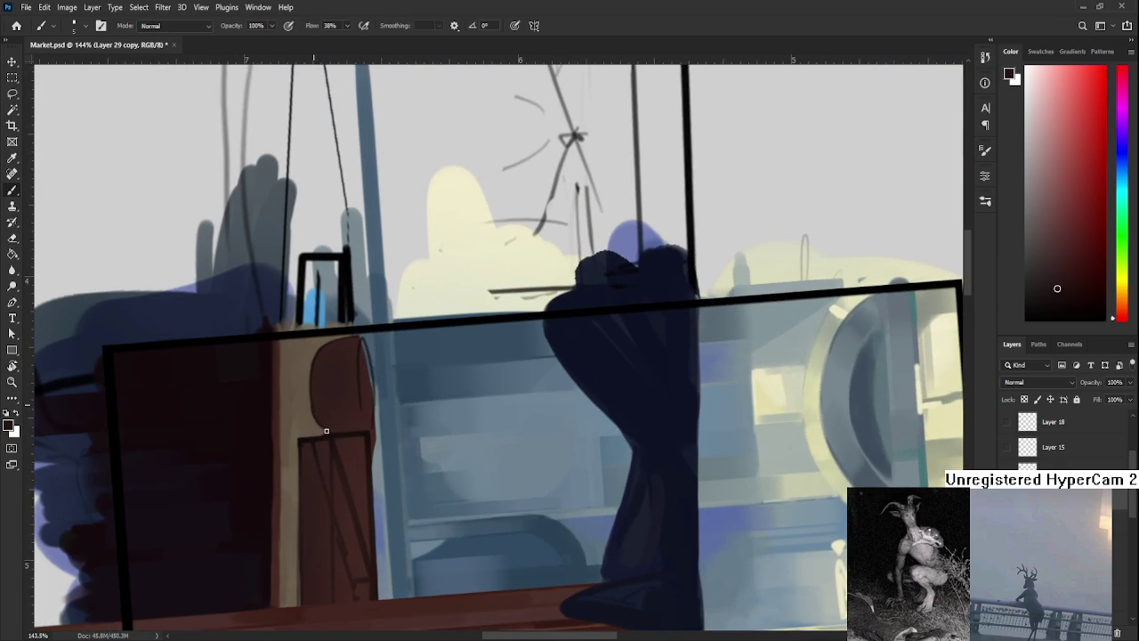
left_click_drag(315, 381, 326, 424)
key("r")
mouse_move(338, 424)
left_mouse_down()
mouse_move(602, 478)
mouse_move(415, 437)
mouse_move(436, 458)
left_mouse_up()
key("b")
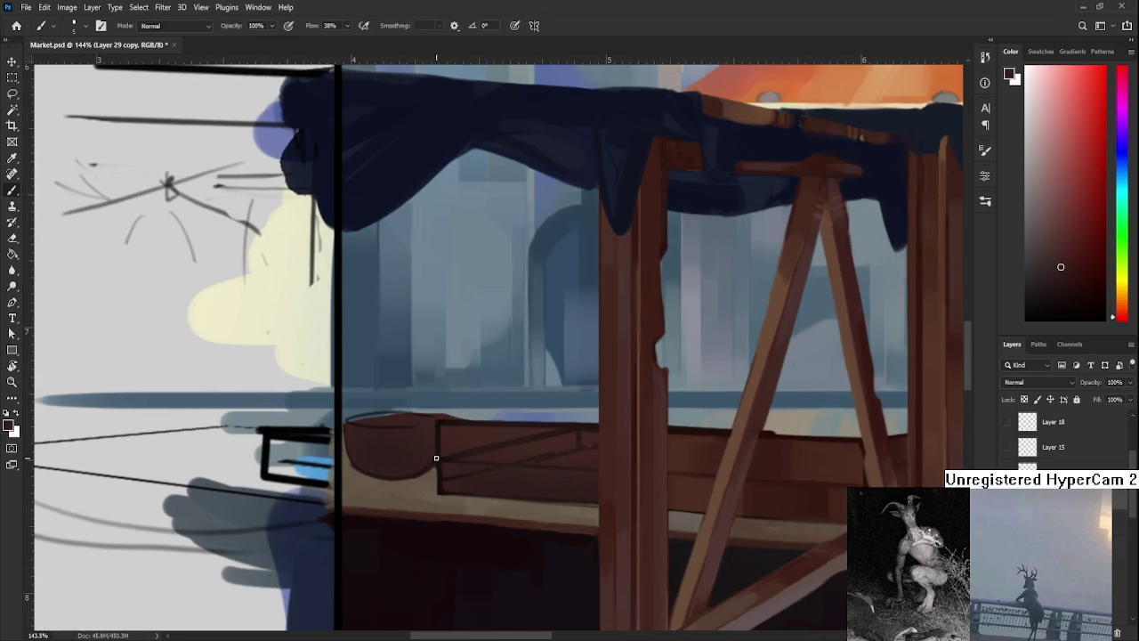
Sample colours from the painting and the bowl for cleaning up the rounded end.
scroll(436, 458, "down", 3)
scroll(553, 426, "down", 3)
scroll(471, 439, "up", 3)
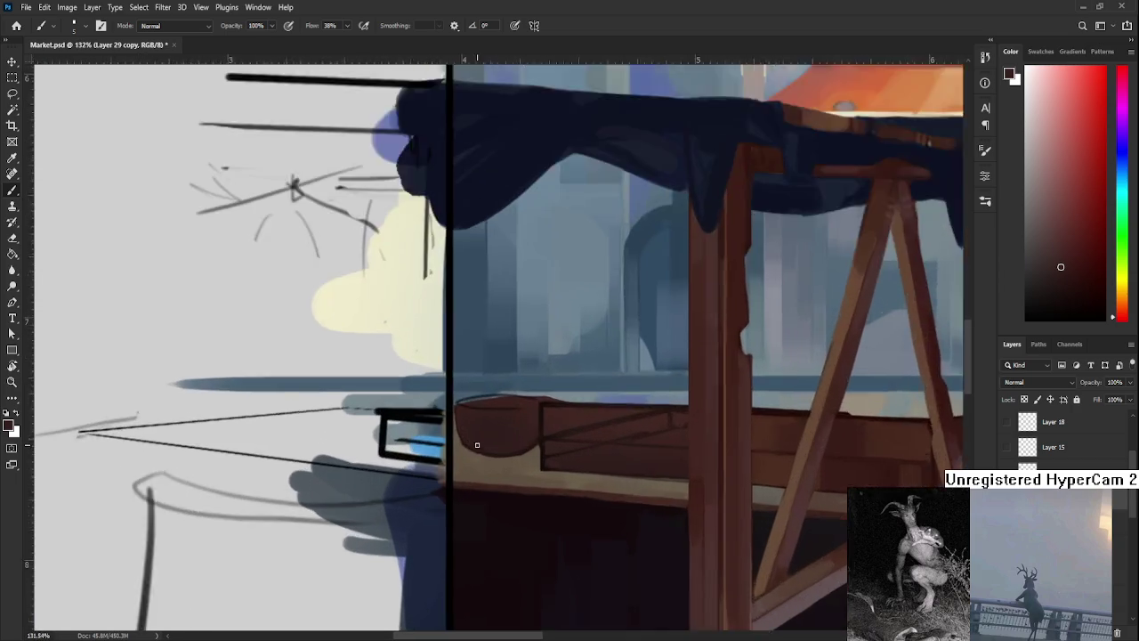
scroll(471, 443, "up", 2)
key("e")
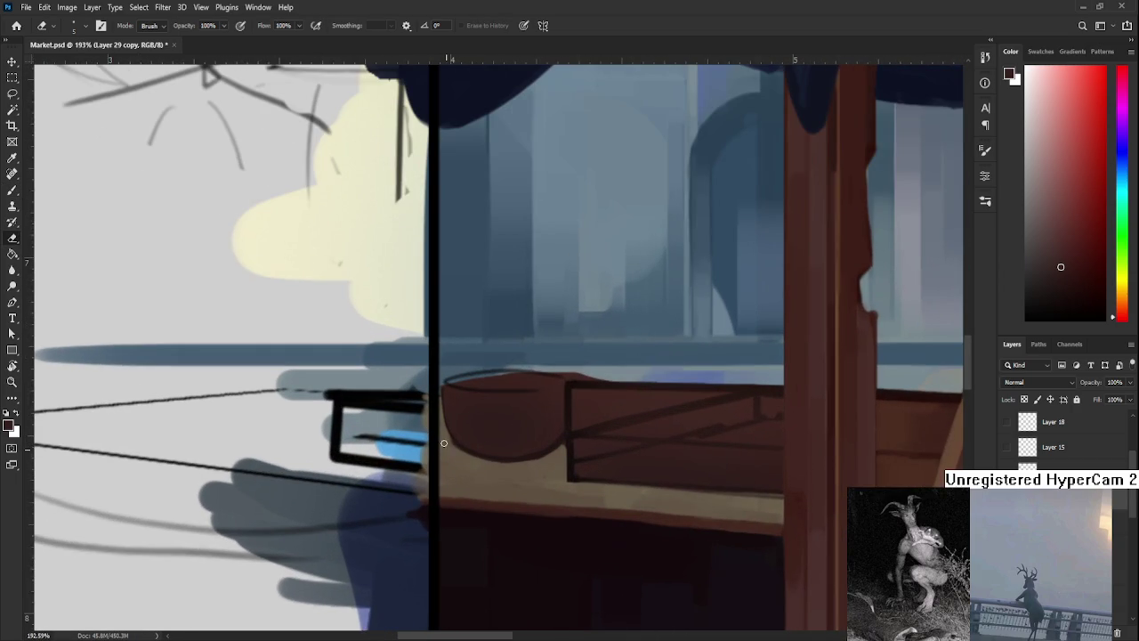
key("b")
left_click(461, 442, "alt")
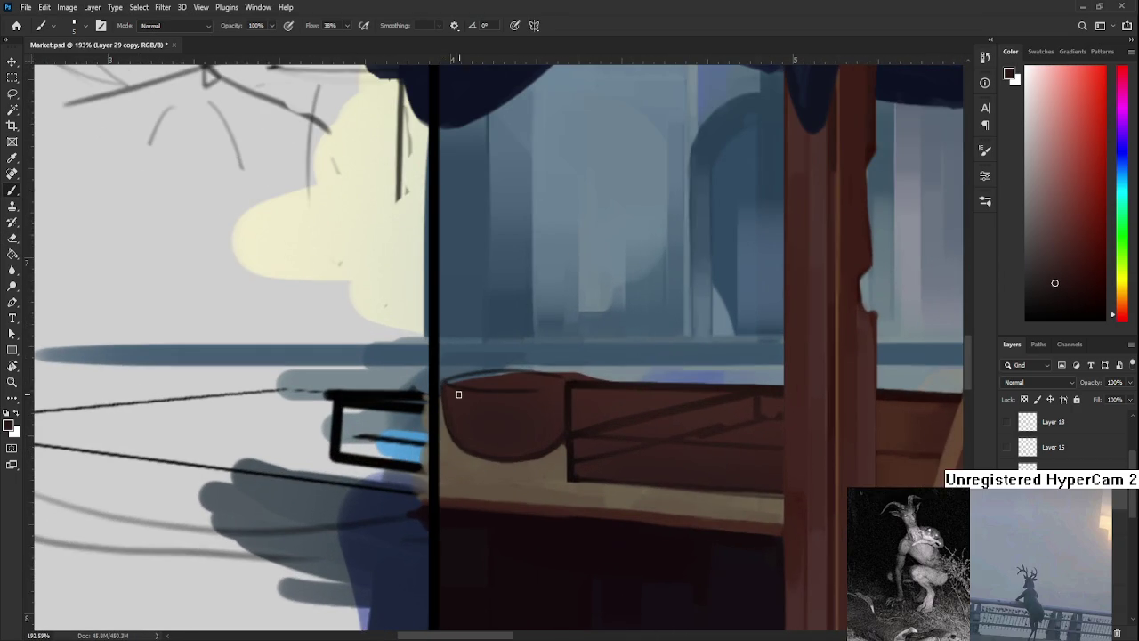
left_click_drag(493, 389, 477, 405)
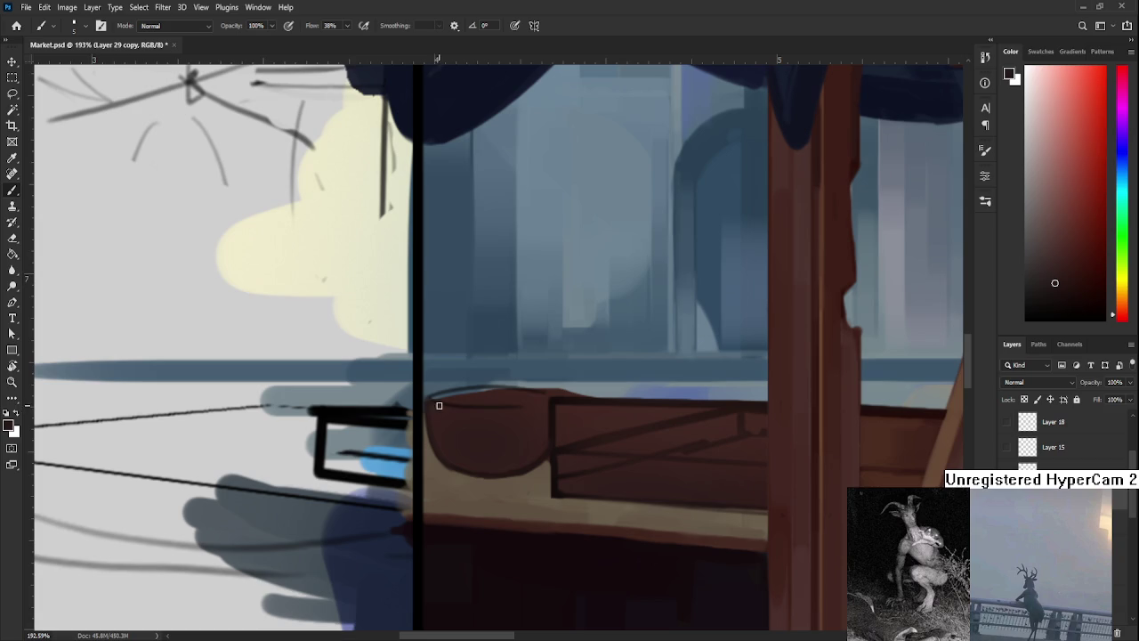
left_click(490, 394, "alt")
Tidy the rounded end's edge in a steeply tilted view, then rotate the canvas back level.
key("e")
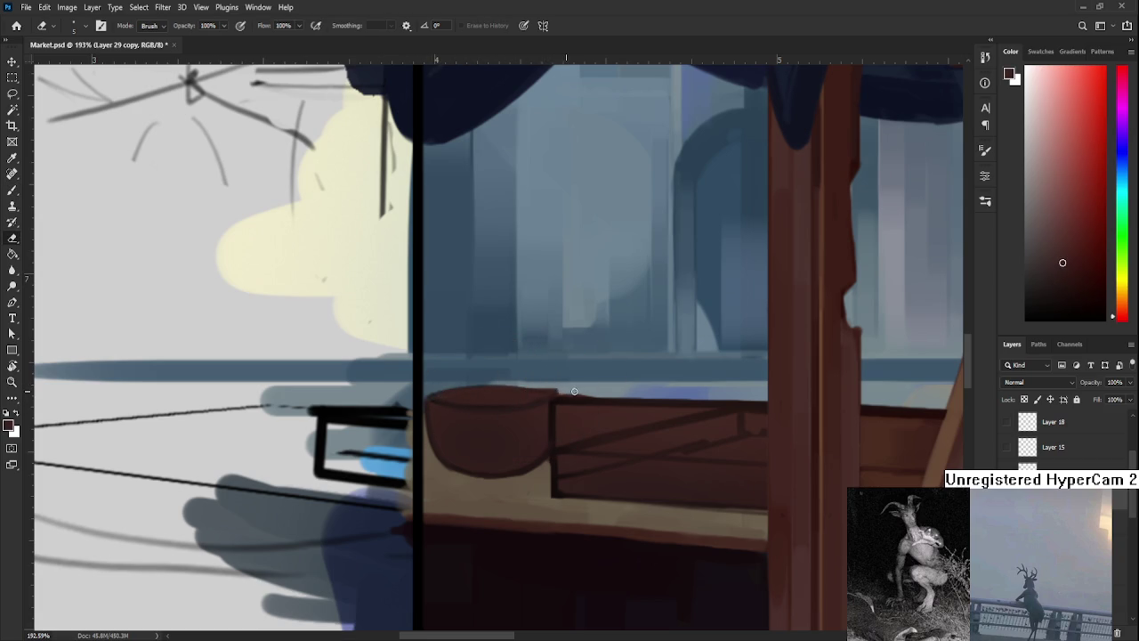
key("r")
left_click_drag(605, 383, 450, 400)
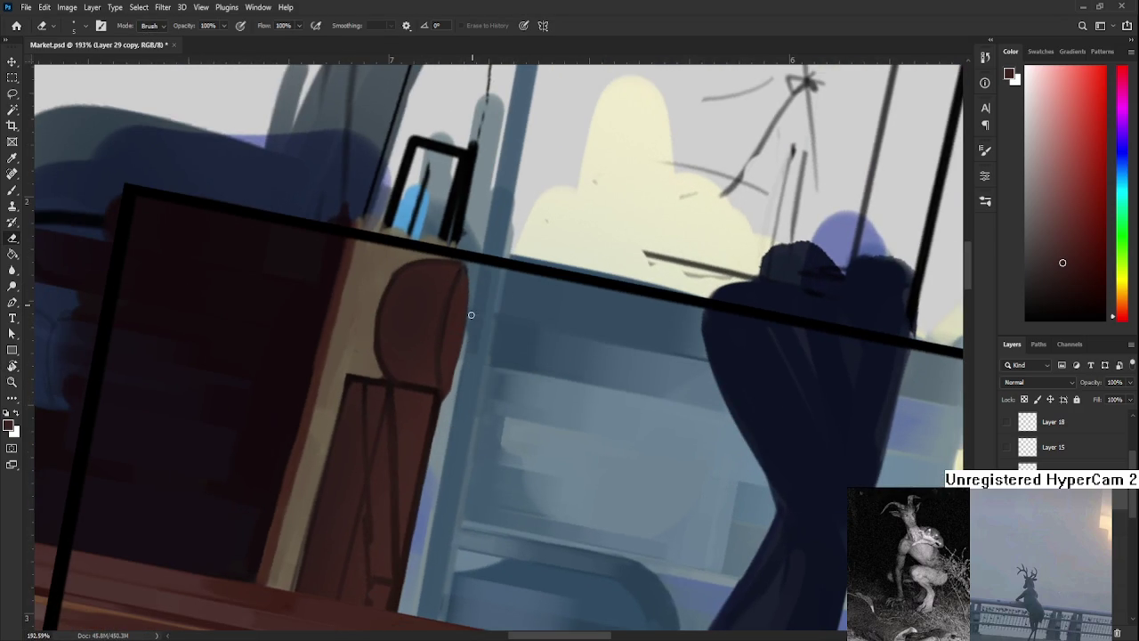
key("b")
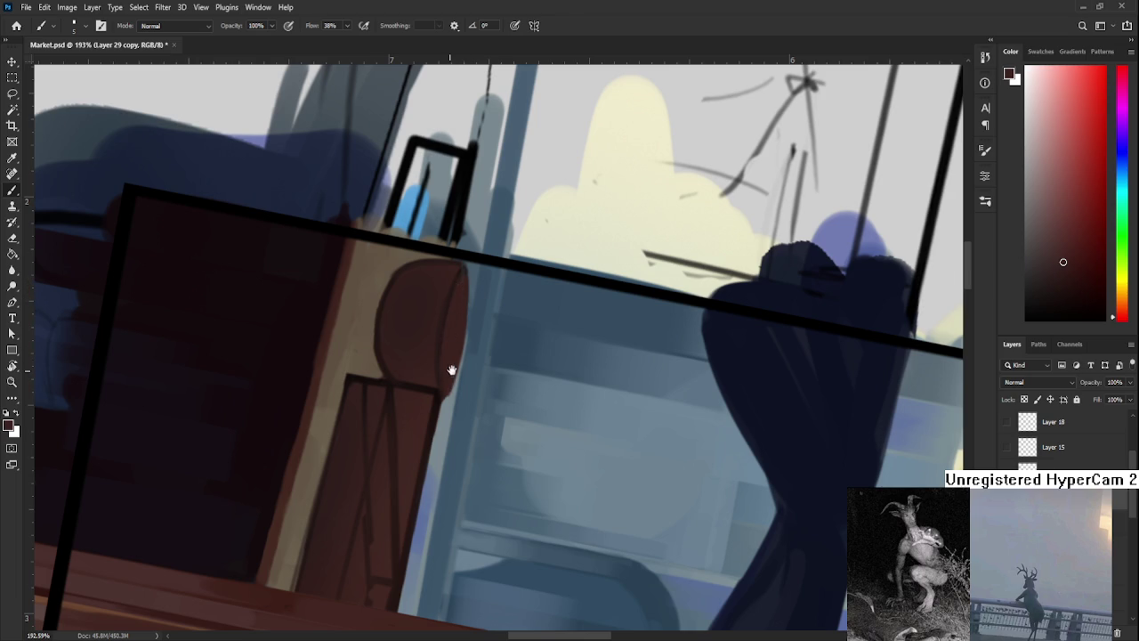
left_click_drag(448, 371, 441, 376)
key("e")
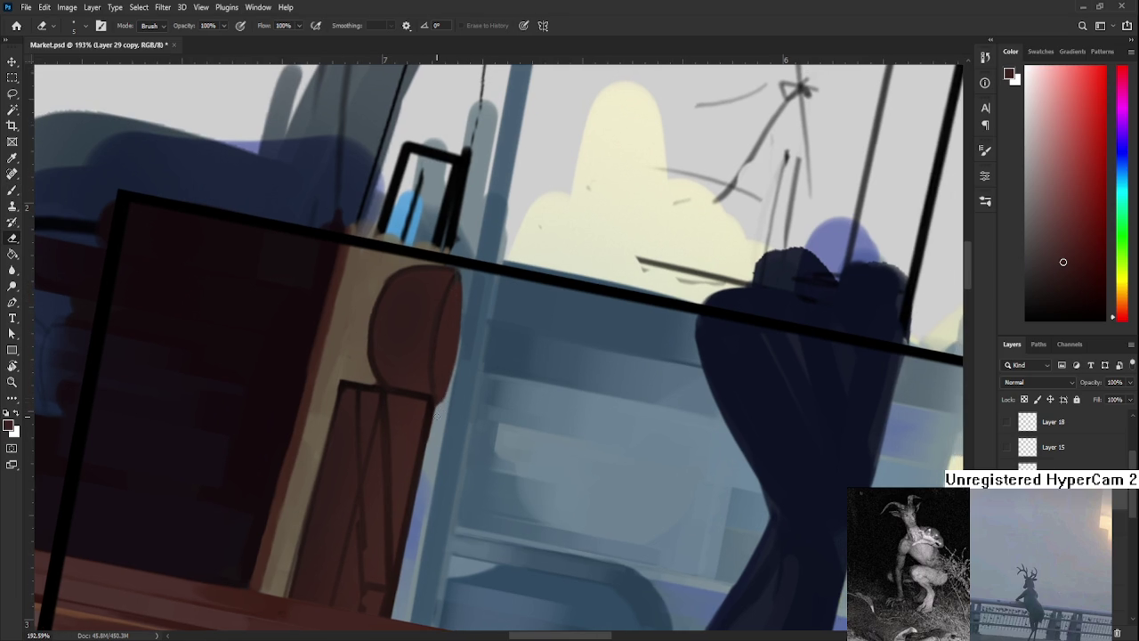
key("r")
mouse_move(470, 389)
left_mouse_down()
mouse_move(560, 361)
mouse_move(481, 389)
left_mouse_up()
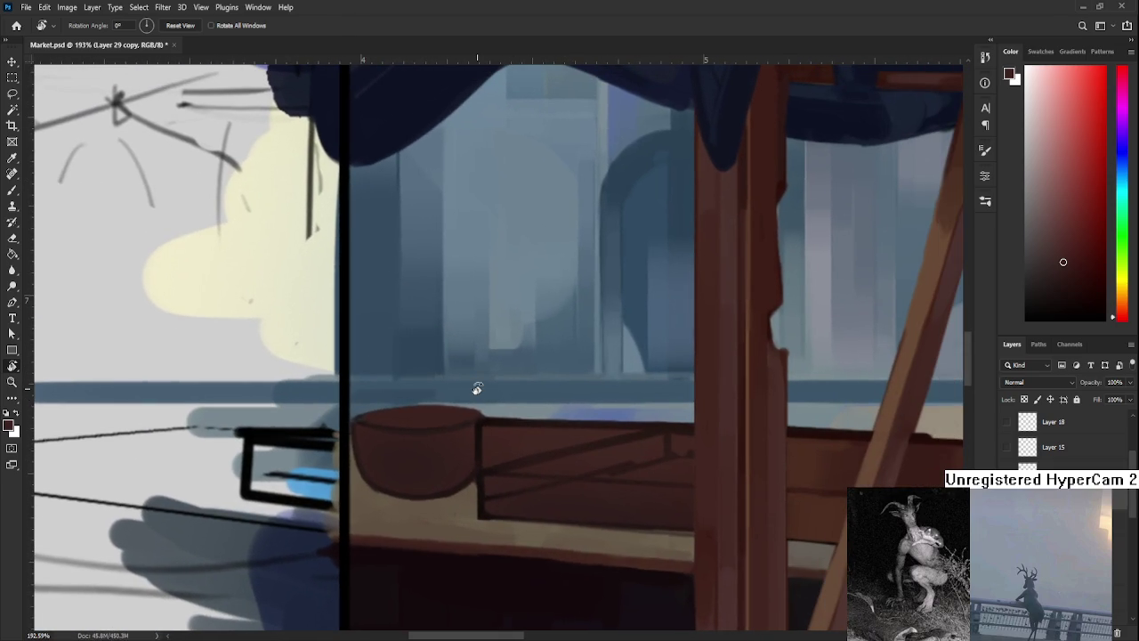
scroll(477, 389, "down", 2)
scroll(460, 389, "down", 3)
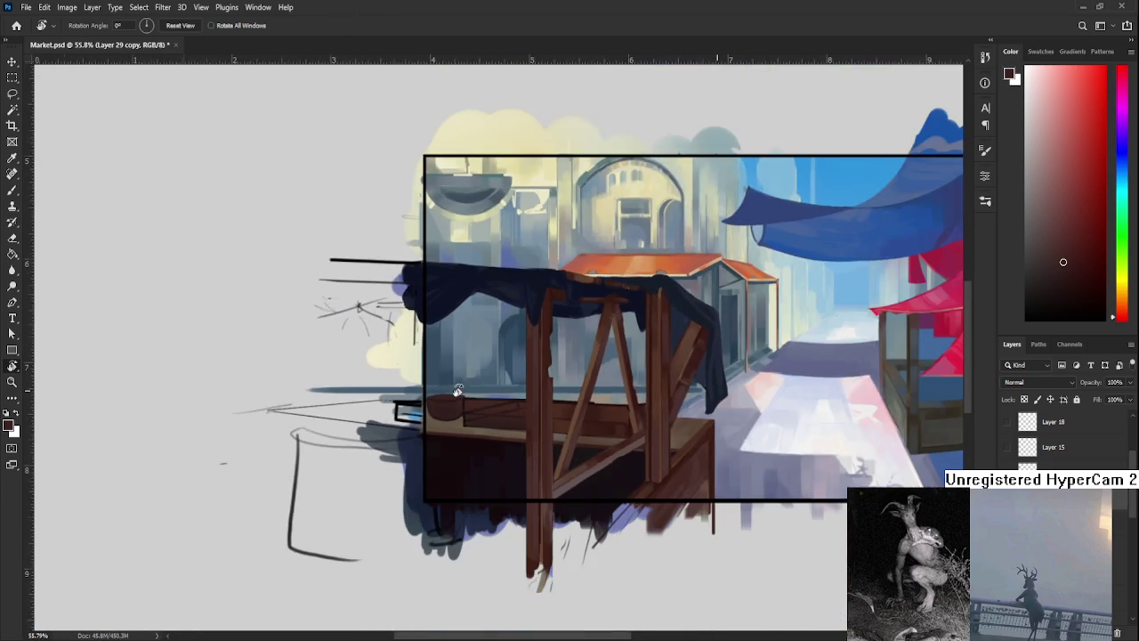
Return to the Brush tool and enlarge the brush size.
scroll(454, 402, "up", 4)
scroll(454, 402, "up", 1)
scroll(452, 394, "down", 2)
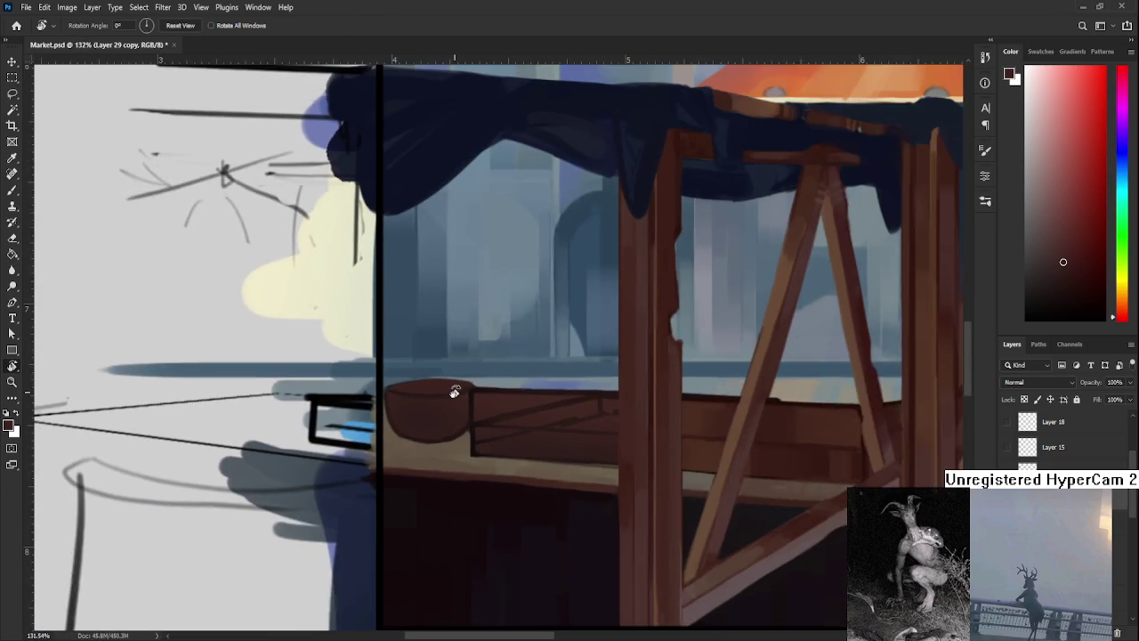
scroll(458, 400, "down", 1)
scroll(554, 433, "up", 2)
scroll(554, 434, "up", 2)
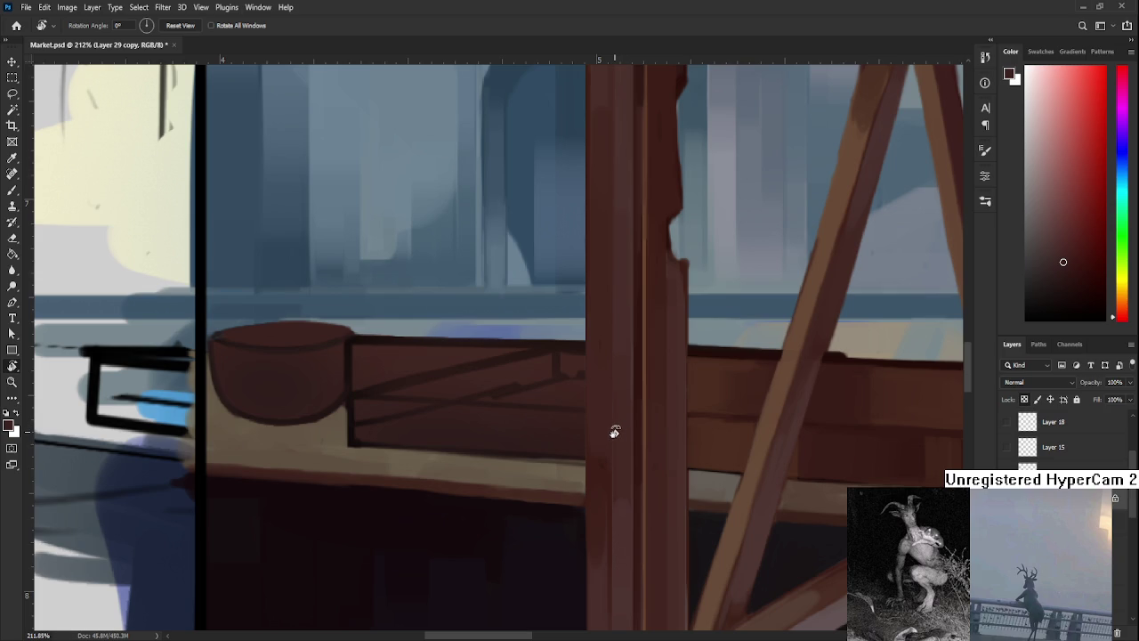
key("b")
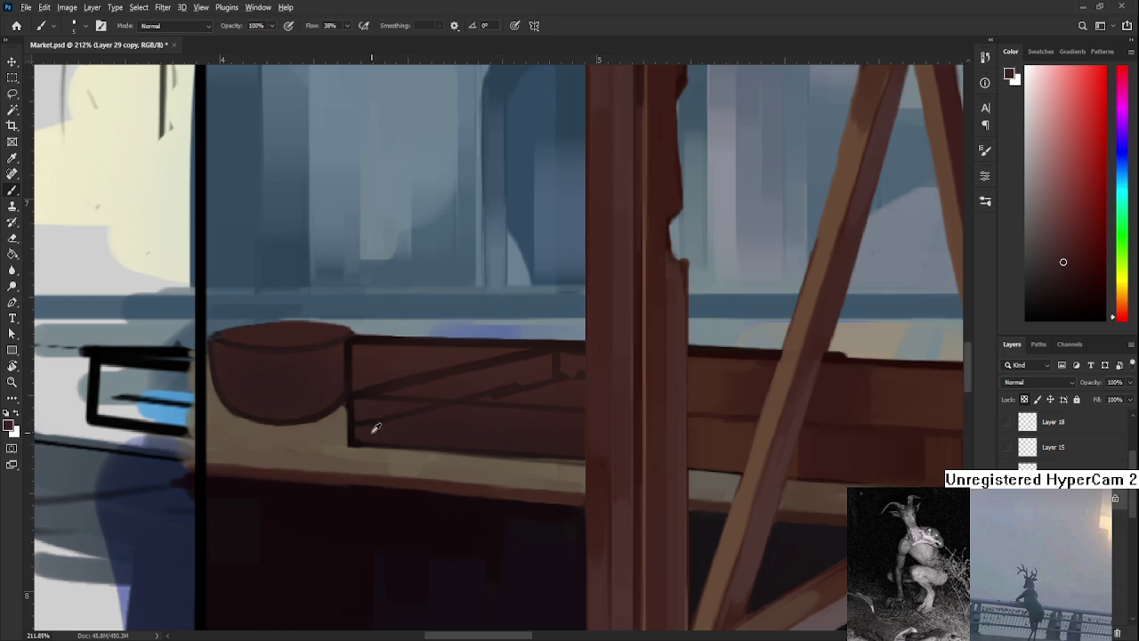
left_click_drag(363, 425, 360, 428)
key("bracketright")
key("bracketright")
Sample orange-brown and dark red-brown from the wood and bench to shade the counter boards.
left_click(735, 445, "alt")
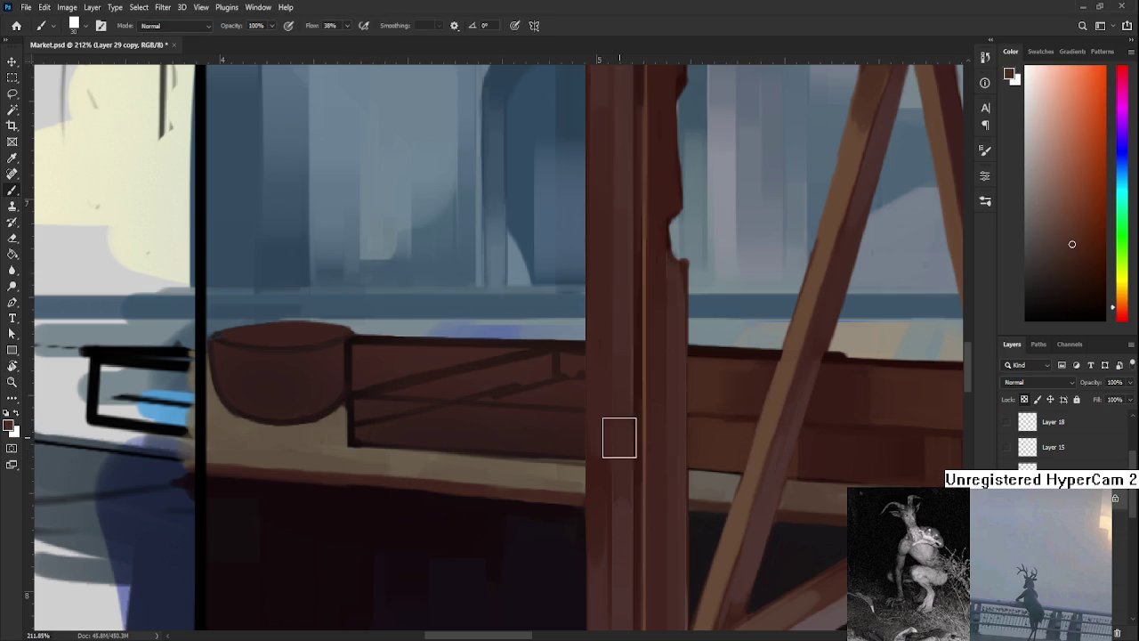
left_click(460, 426, "alt")
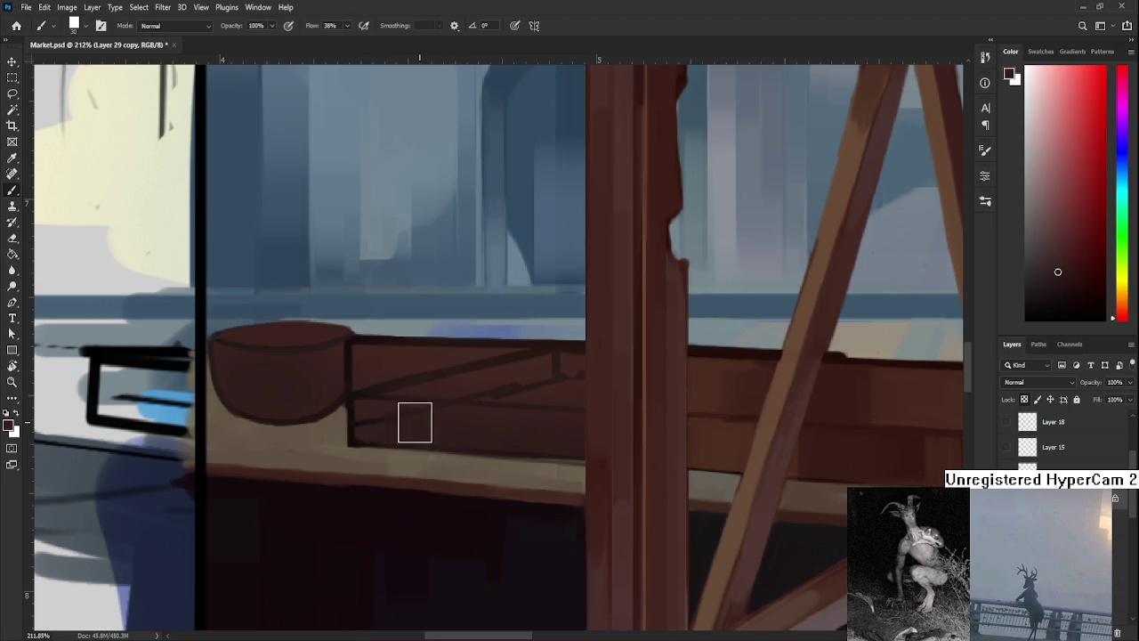
left_click(516, 415, "alt")
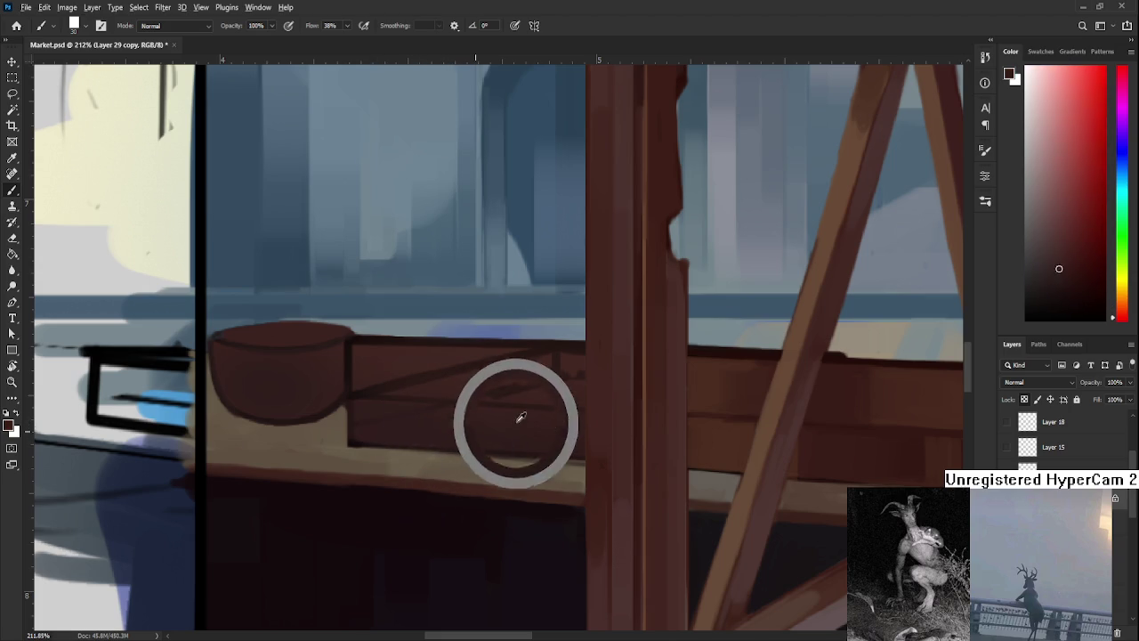
left_click(440, 426, "alt")
left_click(509, 429, "alt")
left_click(517, 433, "alt")
left_click(435, 425, "alt")
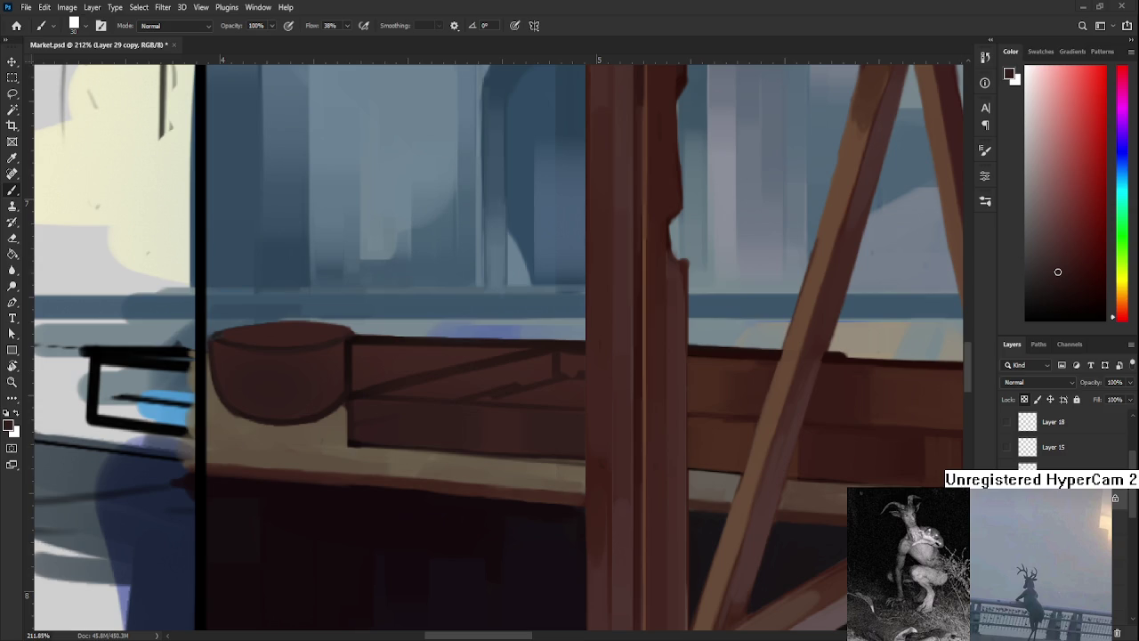
scroll(420, 460, "down", 3)
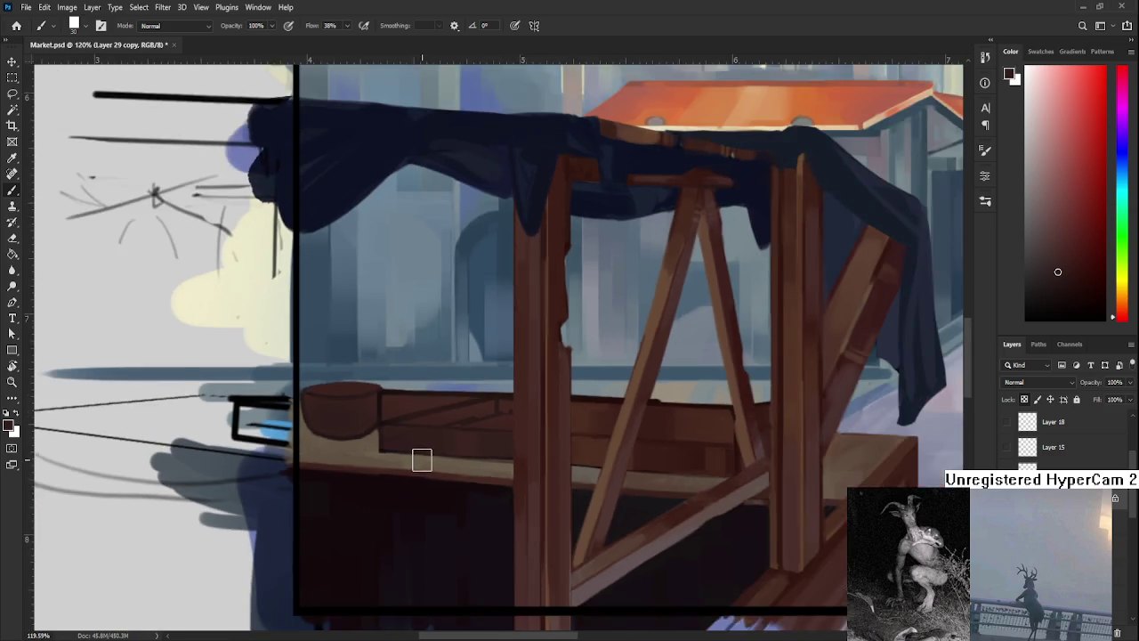
Sample several browns, ending on a darker one, from the counter's own wood.
scroll(419, 460, "down", 2)
left_click(464, 437, "alt")
left_click(463, 438, "alt")
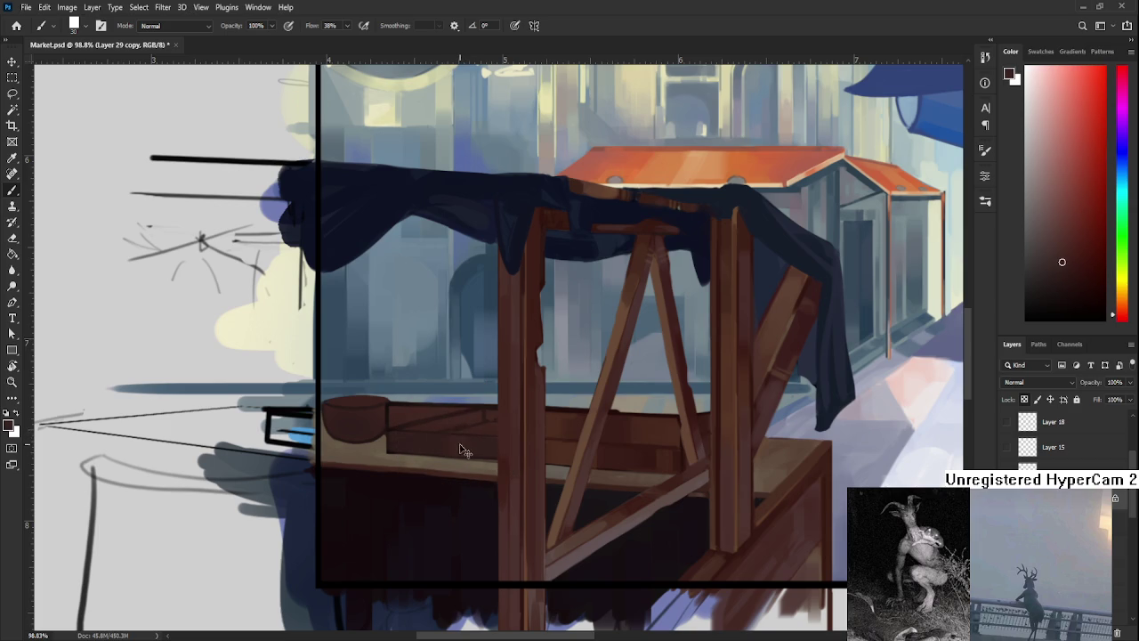
left_click(440, 441, "alt")
left_click(460, 433, "alt")
left_click(442, 441, "alt")
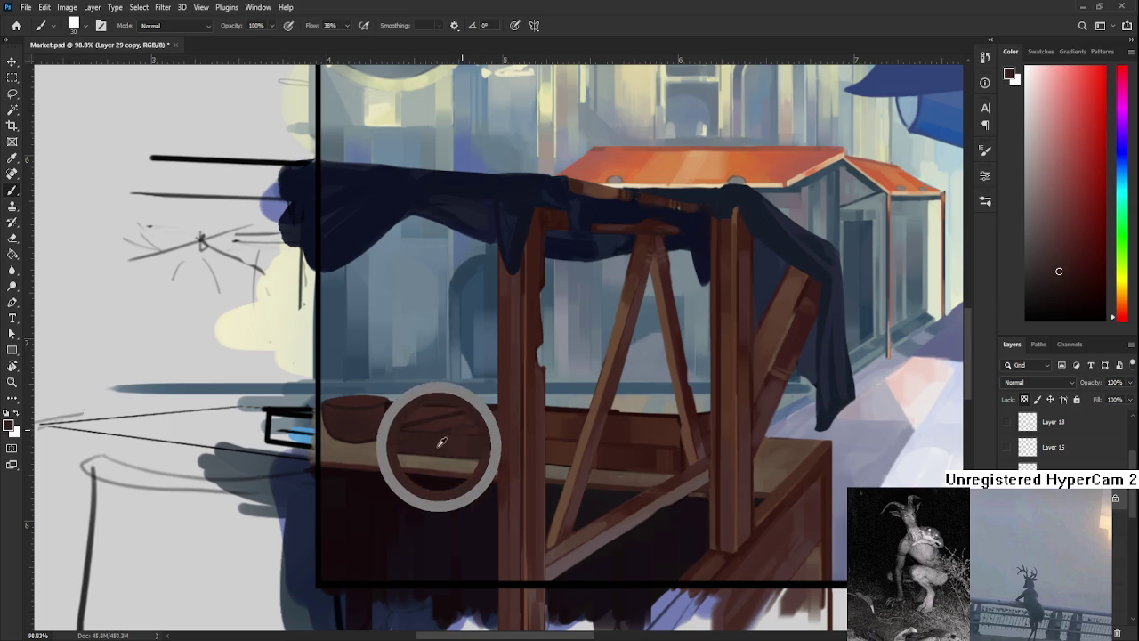
left_click(463, 425, "alt")
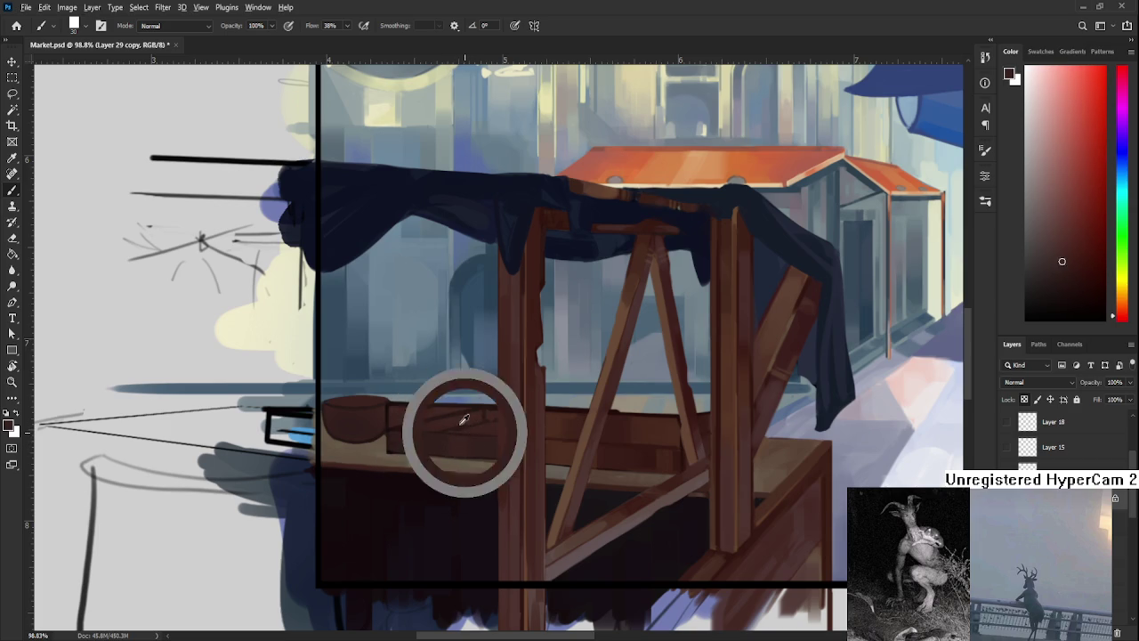
left_click(459, 425, "alt")
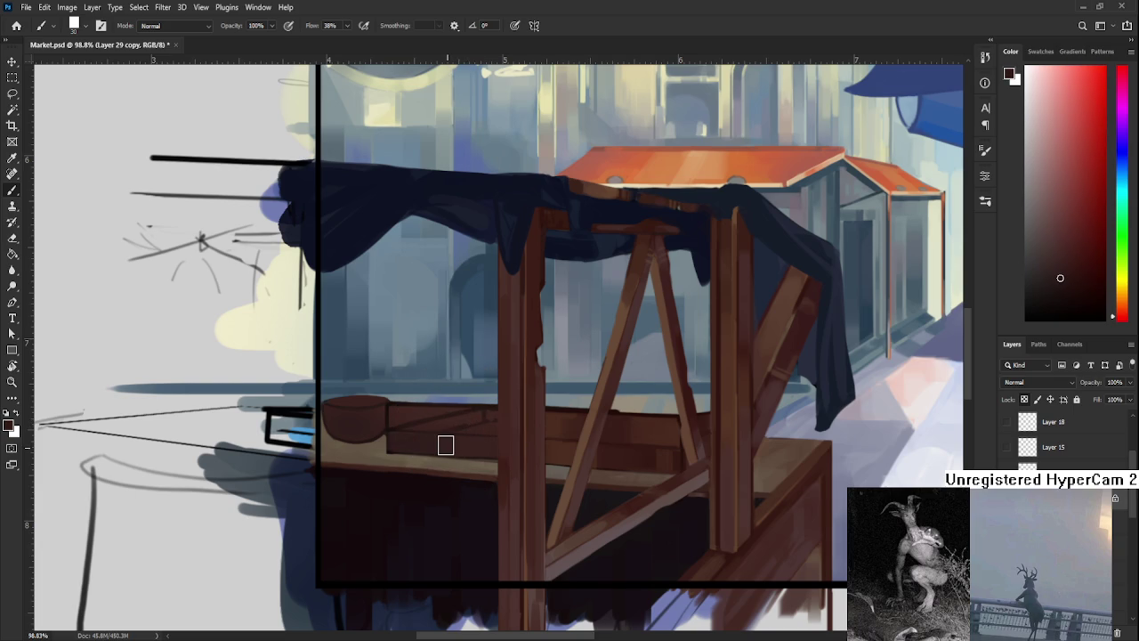
Pick a lighter brown from the stall wood and brush it across the counter plank.
scroll(430, 426, "up", 2)
scroll(430, 426, "up", 1)
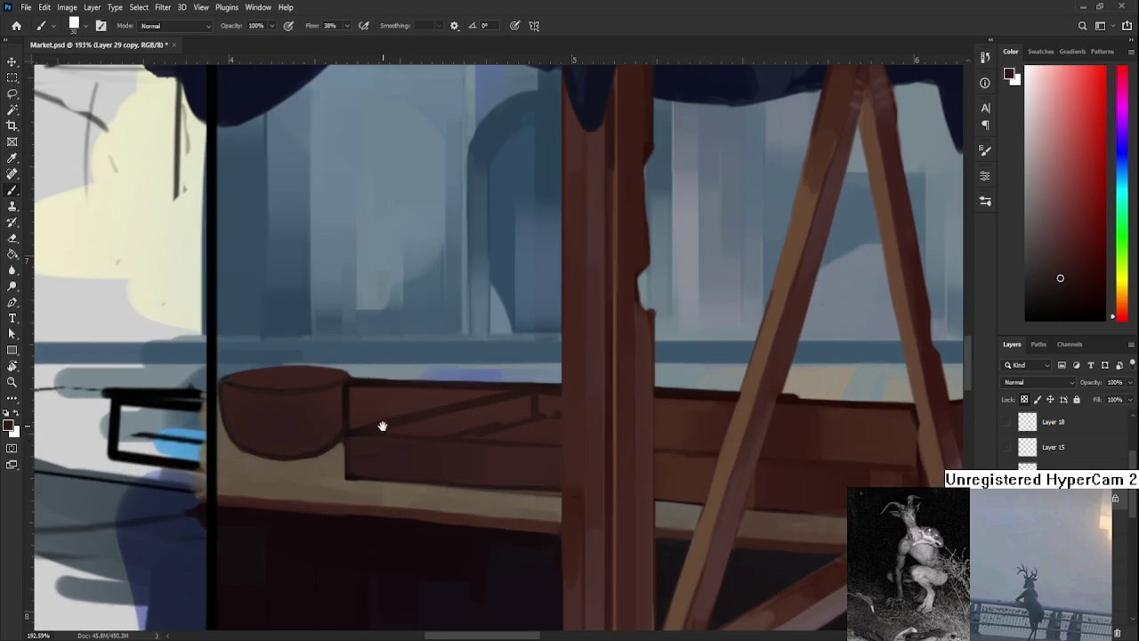
scroll(386, 424, "up", 1)
left_click(723, 507, "alt")
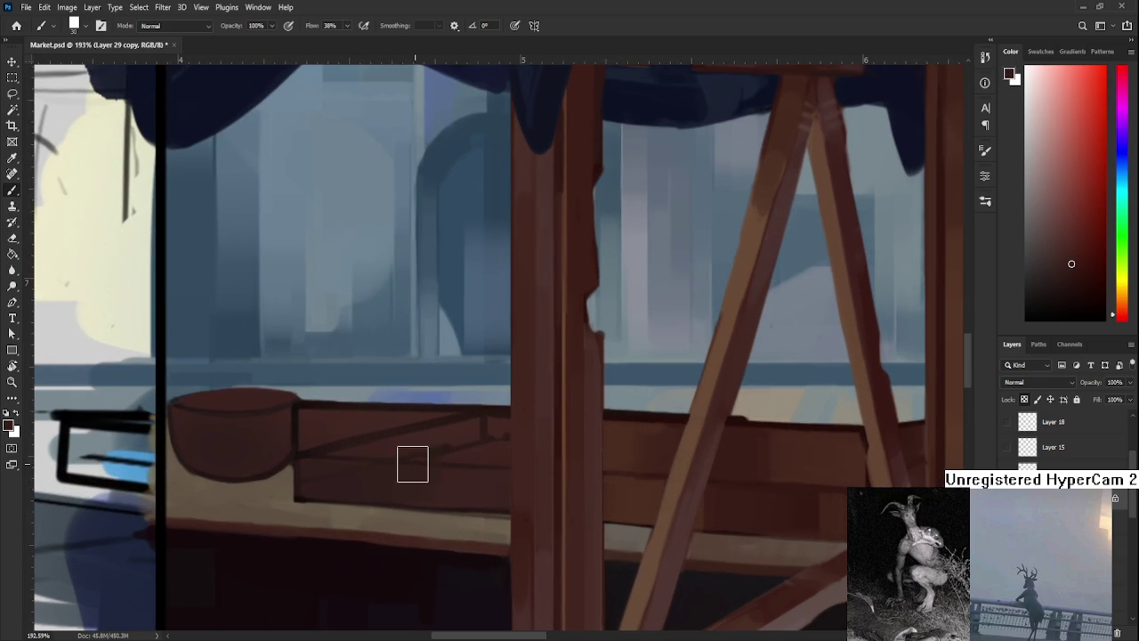
left_click(633, 502, "alt")
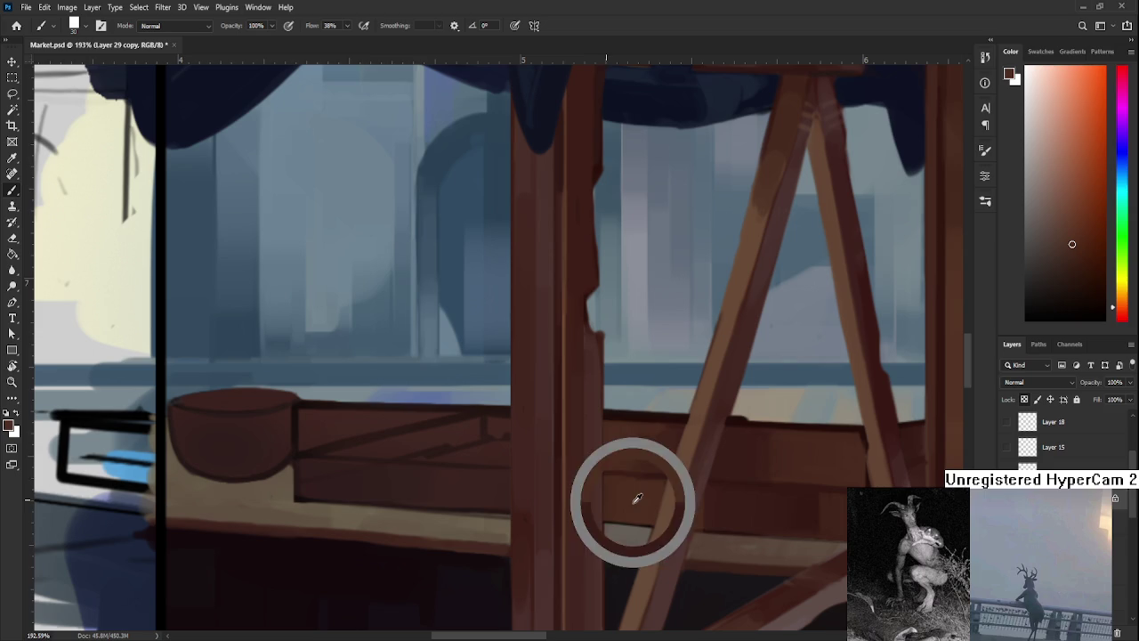
mouse_move(382, 481)
left_mouse_down()
mouse_move(413, 495)
mouse_move(445, 496)
mouse_move(452, 483)
mouse_move(412, 484)
left_mouse_up()
Re-sample plank browns, tilt the canvas to a strong angle, and pick the wood colour beside the post.
left_click(460, 487, "alt")
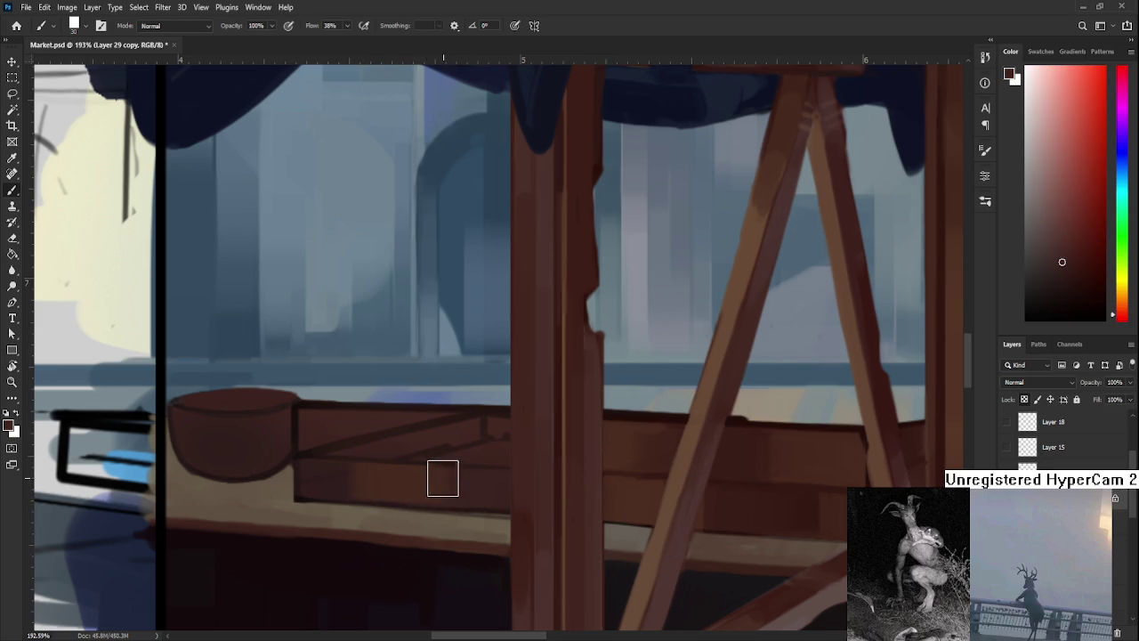
left_click(396, 481, "alt")
left_click(344, 472, "alt")
left_click(369, 427, "alt")
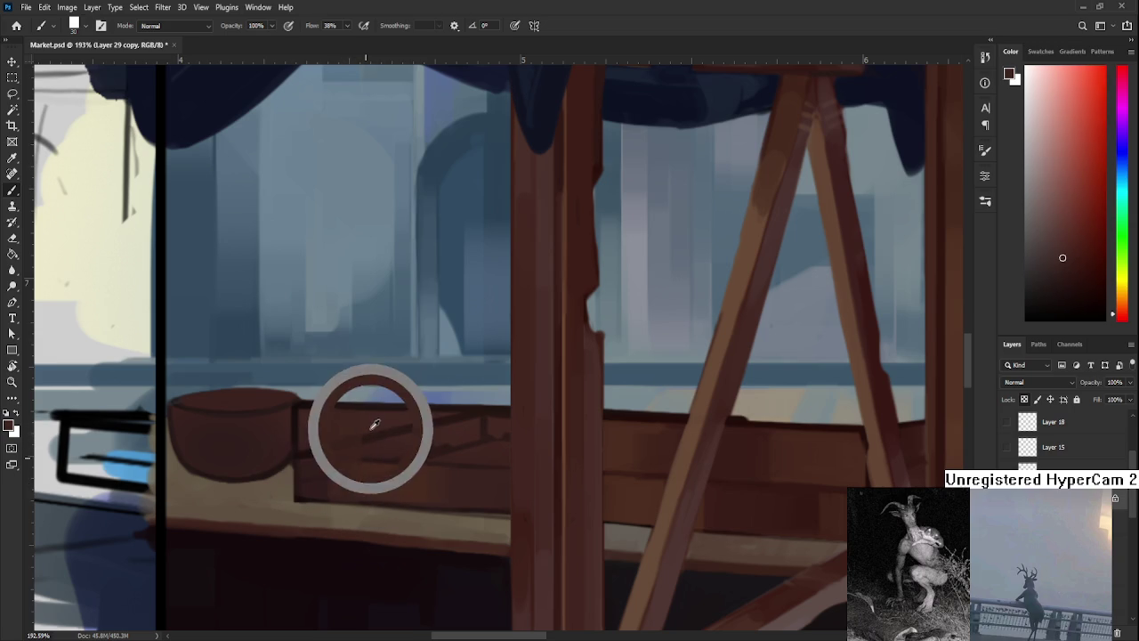
left_click(392, 447, "alt")
left_click(611, 453, "alt")
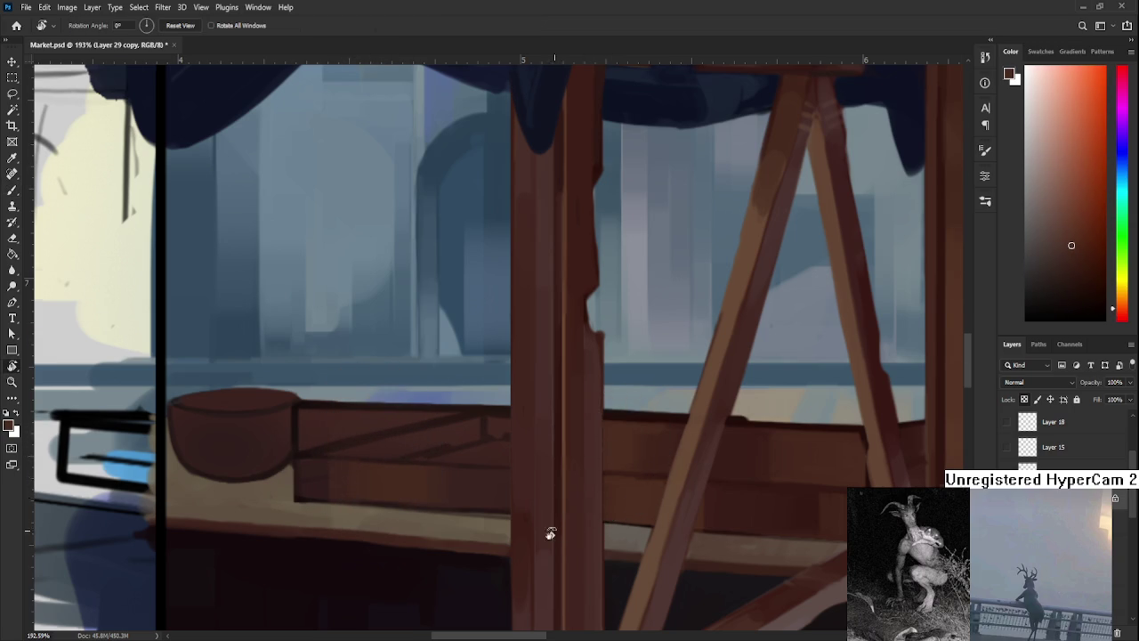
left_click_drag(554, 526, 391, 447)
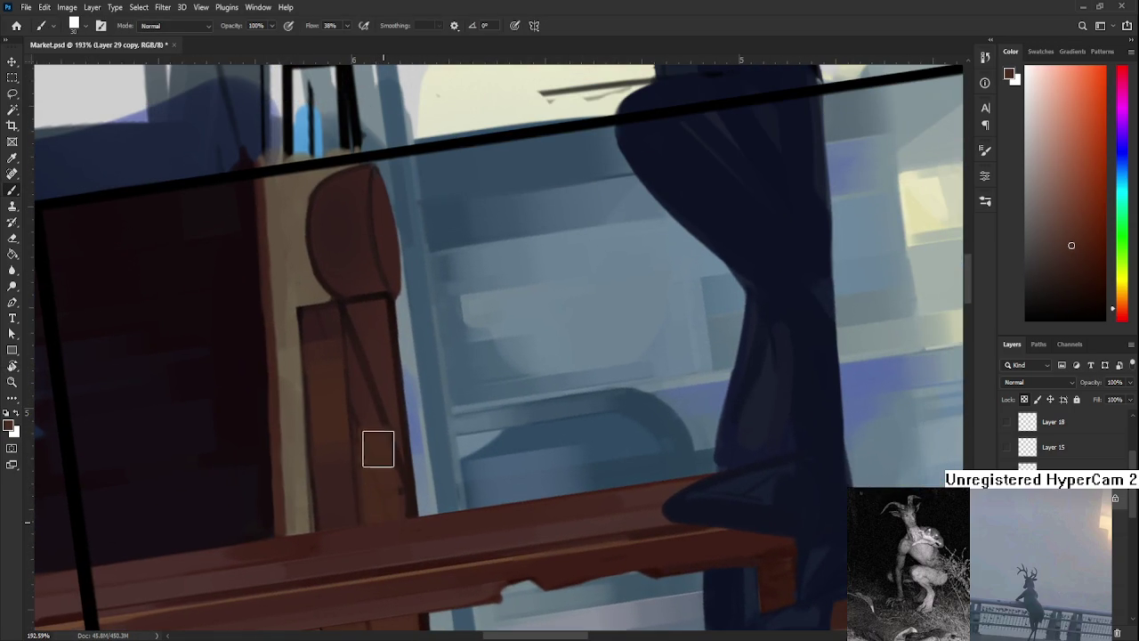
left_click(368, 399, "alt")
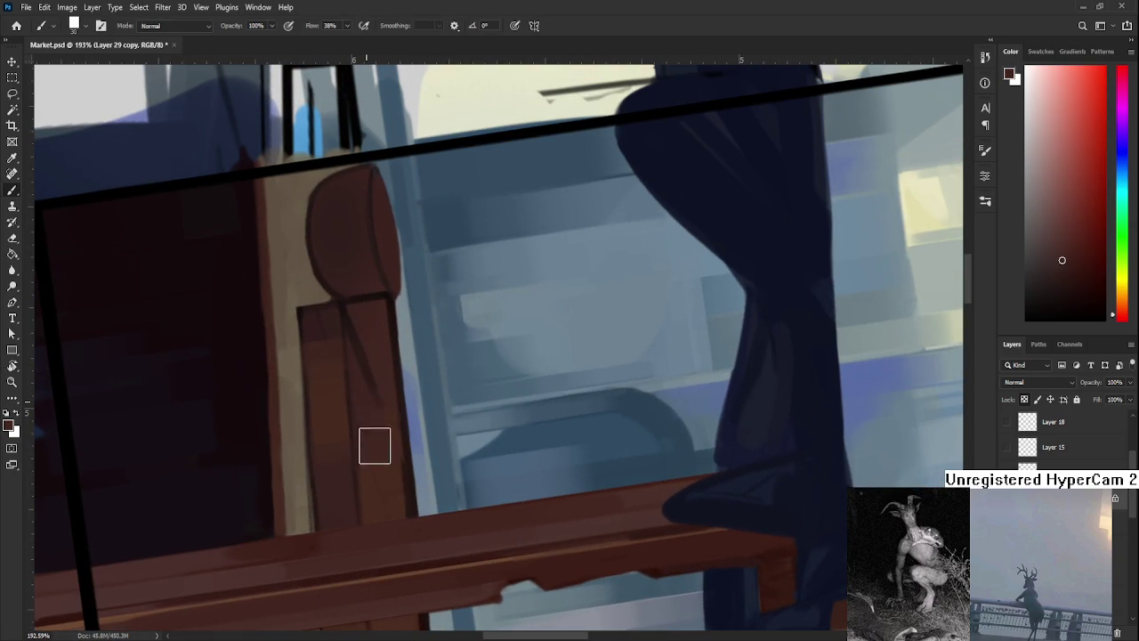